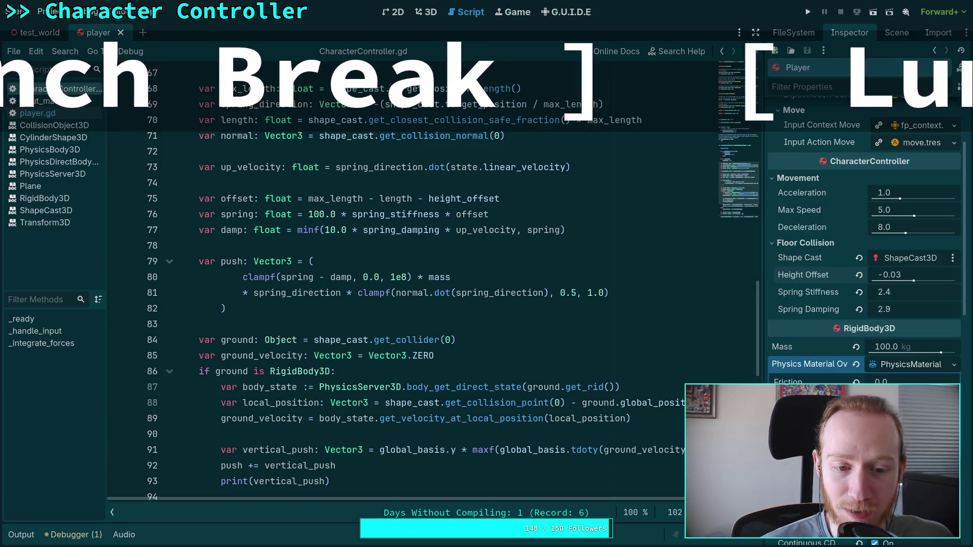
- Scroll to lines 95–103, showing the ground-relative velocity, vertical push and friction code
{"action": "scroll", "coordinate": [329, 251], "scroll_direction": "down", "scroll_amount": 3}
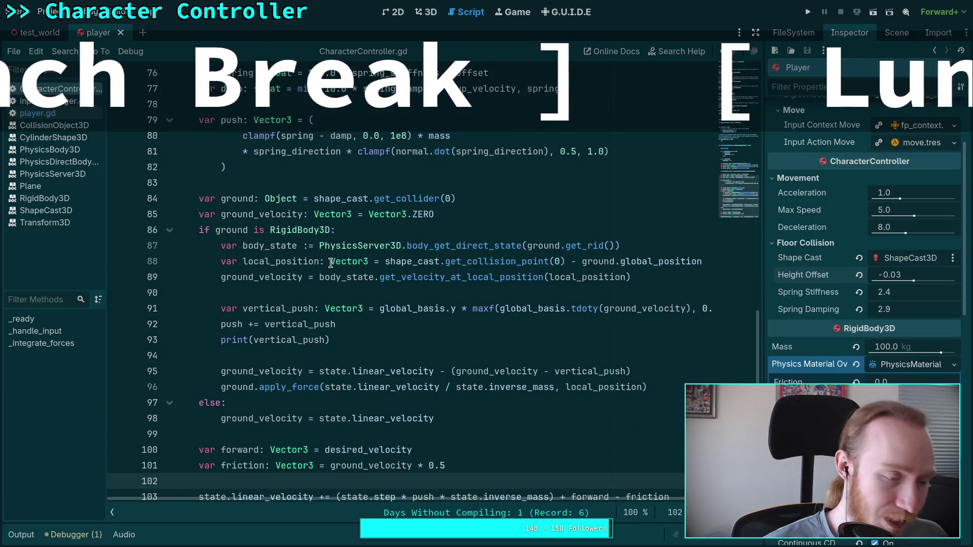
{"action": "mouse_move", "coordinate": [330, 263]}
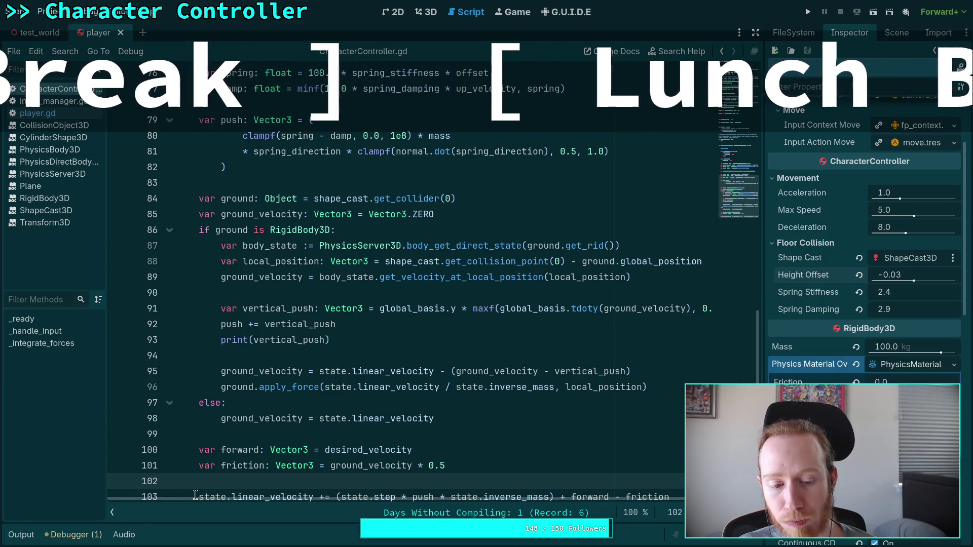
- Start a multiplier after vertical_push on line 92, trying and discarding a body_state reference
{"action": "scroll", "coordinate": [296, 501], "scroll_direction": "right", "scroll_amount": 1}
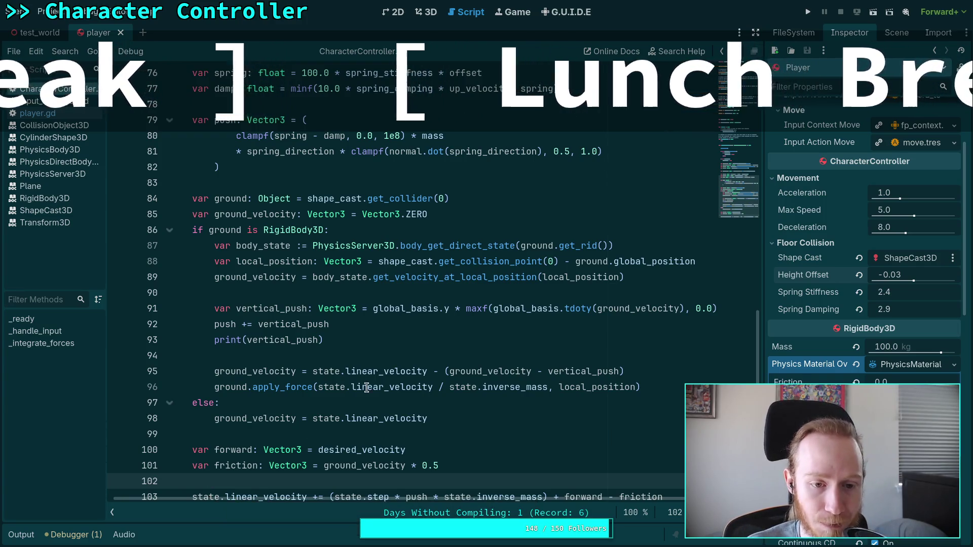
{"action": "left_click", "coordinate": [398, 314]}
{"action": "key", "text": "Down"}
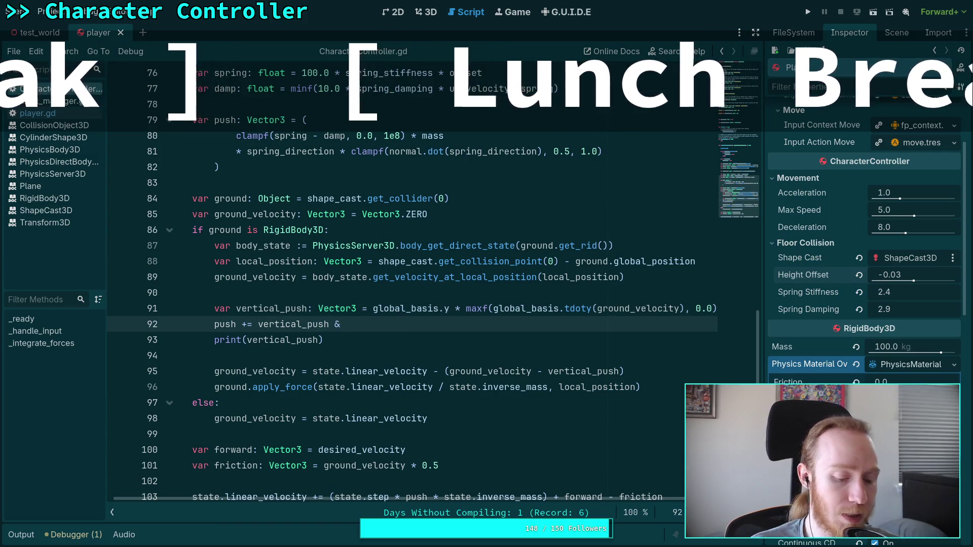
{"action": "key", "text": "Return"}
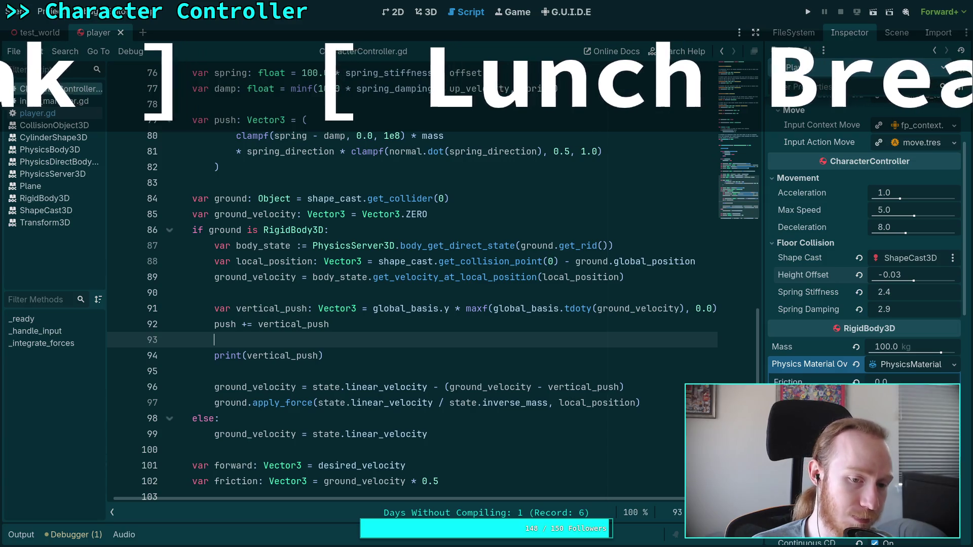
{"action": "key", "text": "BackSpace"}
{"action": "key", "text": "BackSpace"}
{"action": "type", "text": "* "}
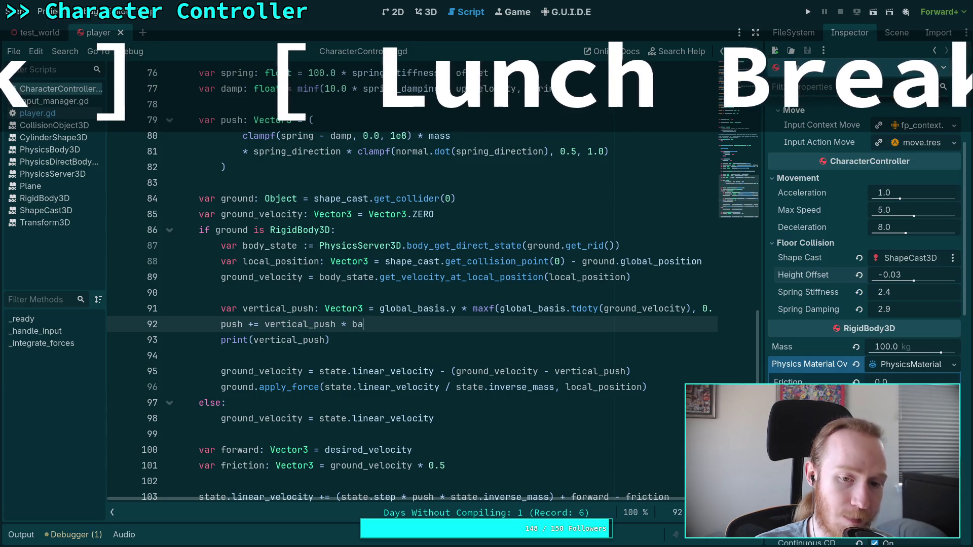
{"action": "type", "text": "ba"}
{"action": "key", "text": "BackSpace"}
{"action": "type", "text": "oi"}
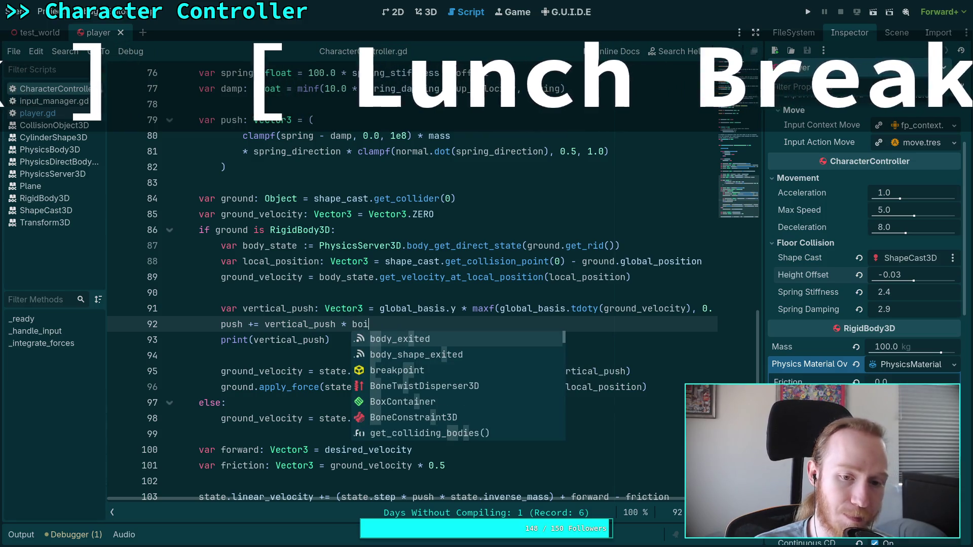
{"action": "key", "text": "BackSpace"}
{"action": "type", "text": "dy_state."}
{"action": "key", "text": "Return"}
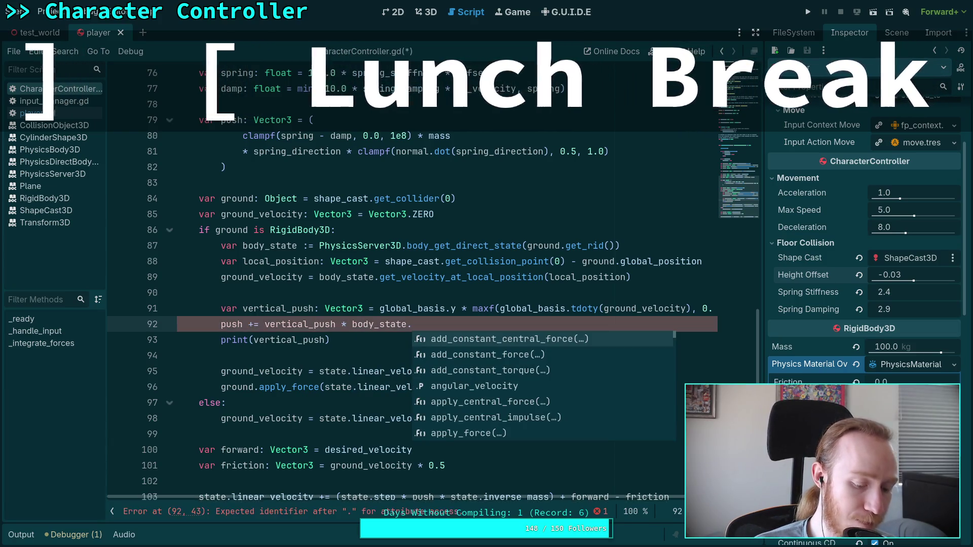
{"action": "key", "text": "BackSpace"}
{"action": "key", "text": "BackSpace"}
{"action": "key", "text": "BackSpace"}
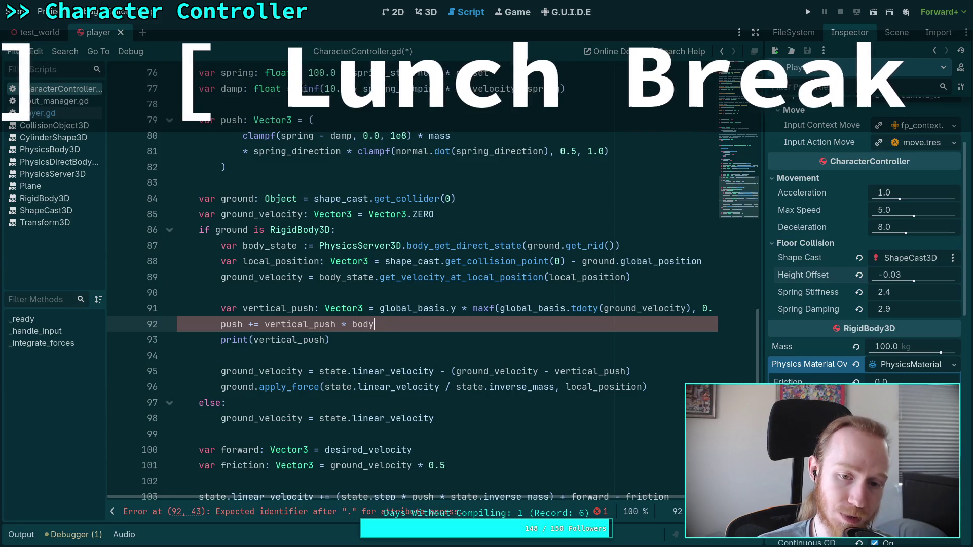
{"action": "key", "text": "BackSpace"}
{"action": "key", "text": "BackSpace"}
{"action": "key", "text": "BackSpace"}
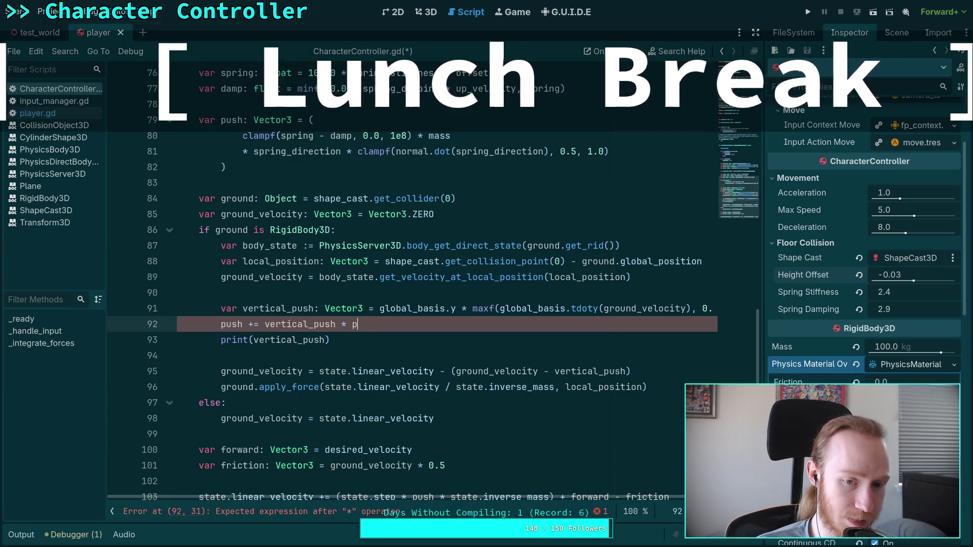
- Finish line 92 as 'push += vertical_push * ground.mass' and run the project
{"action": "type", "text": "p"}
{"action": "key", "text": "BackSpace"}
{"action": "type", "text": "y"}
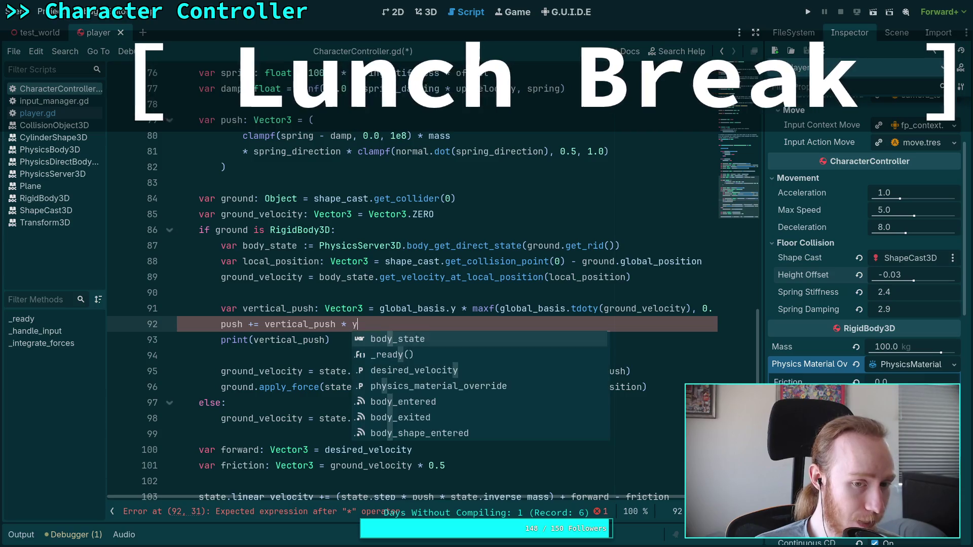
{"action": "key", "text": "BackSpace"}
{"action": "type", "text": "gr"}
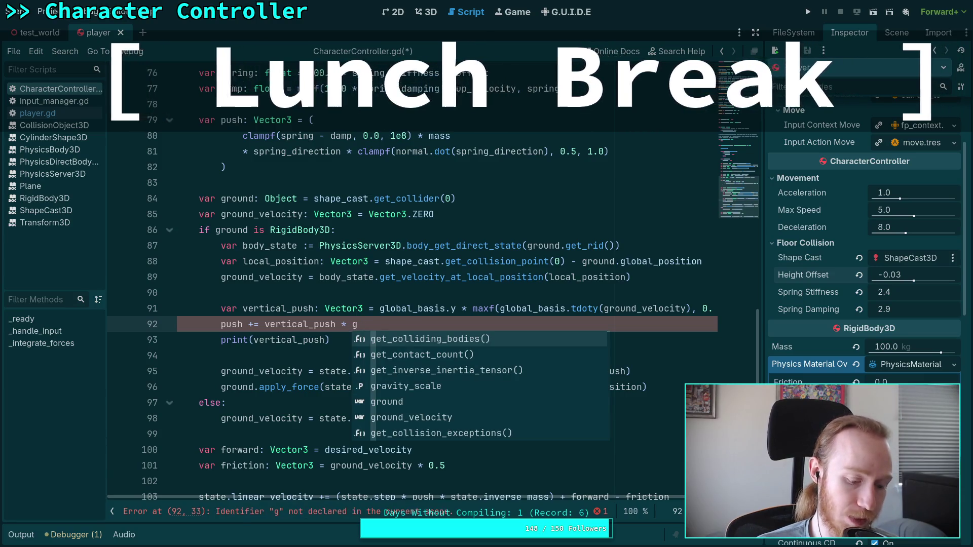
{"action": "key", "text": "Down"}
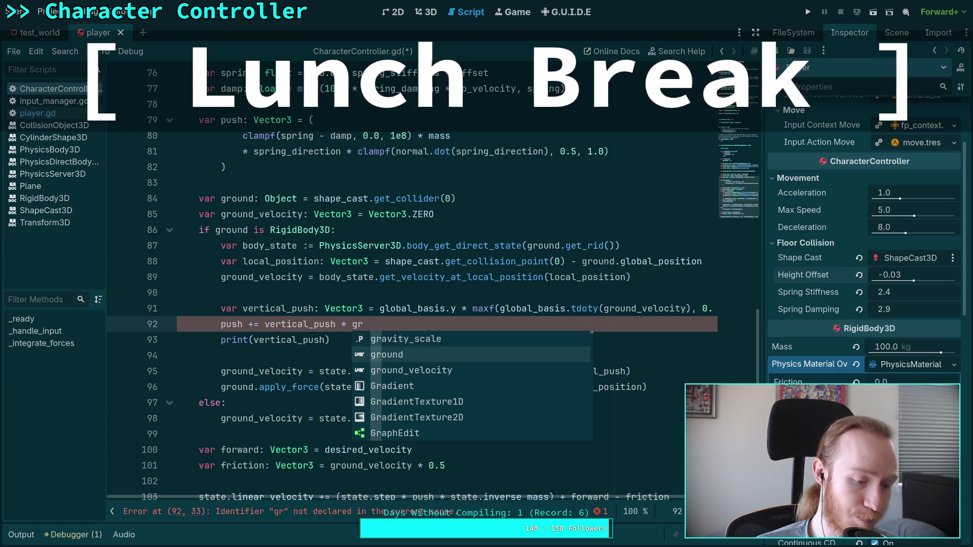
{"action": "key", "text": "Return"}
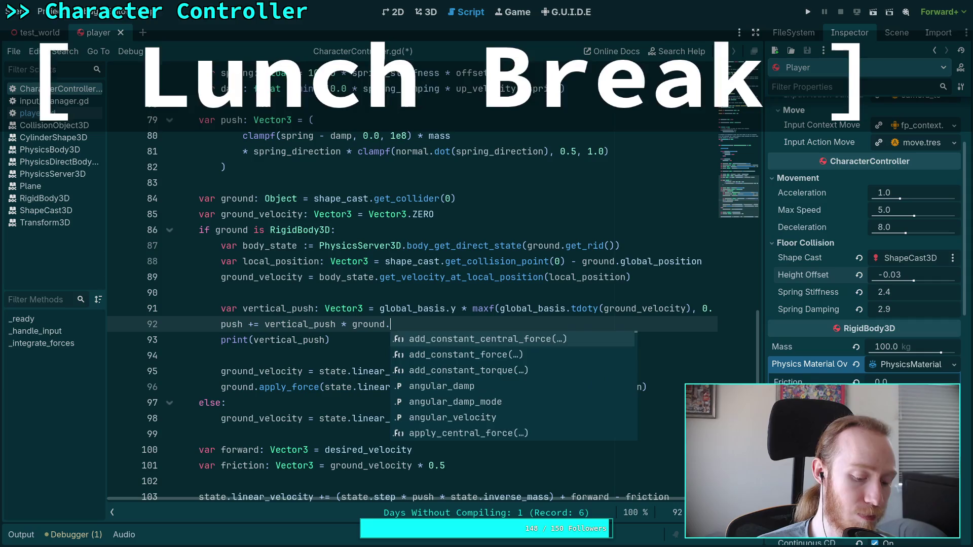
{"action": "type", "text": "m"}
{"action": "key", "text": "Return"}
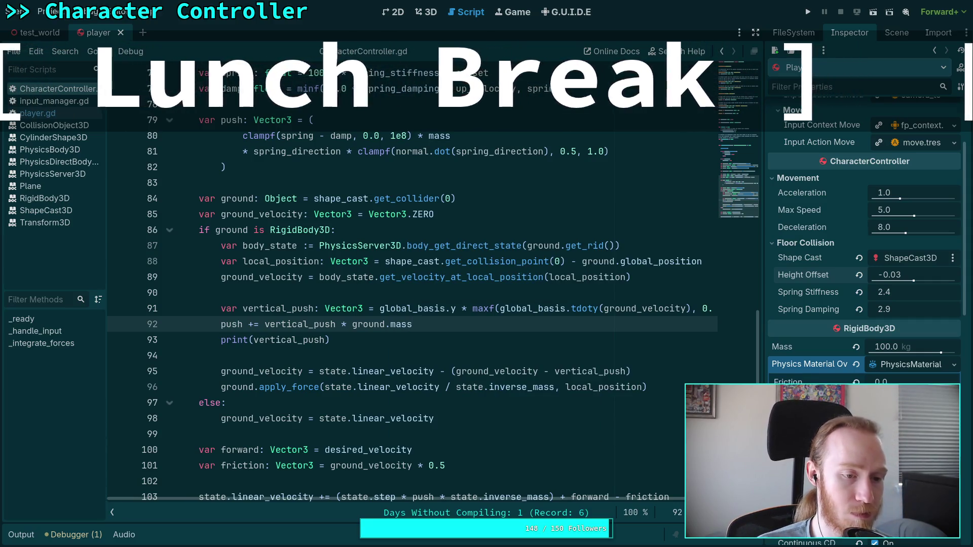
{"action": "key", "text": "F5"}
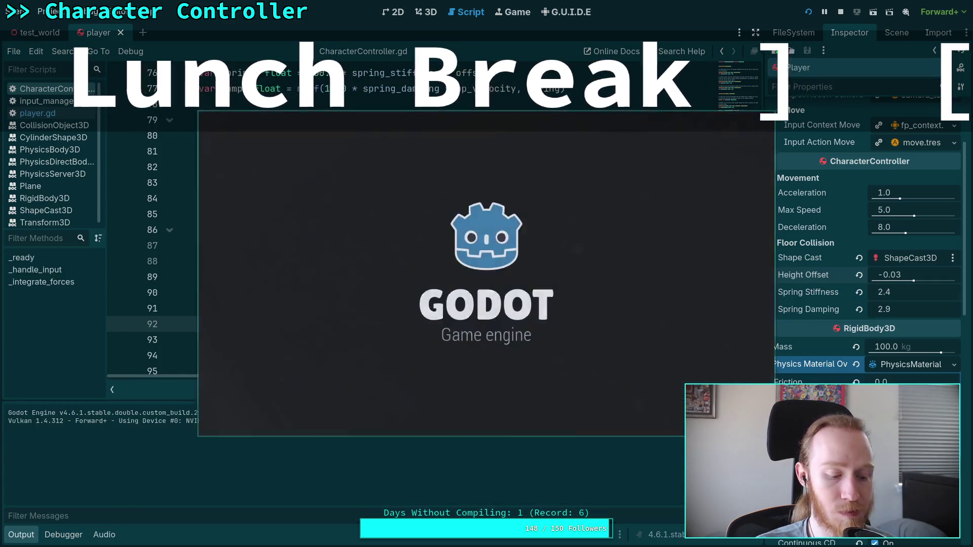
- Walk the capsule player forward on the yellow disc platform in the running game
{"action": "key", "text": "w"}
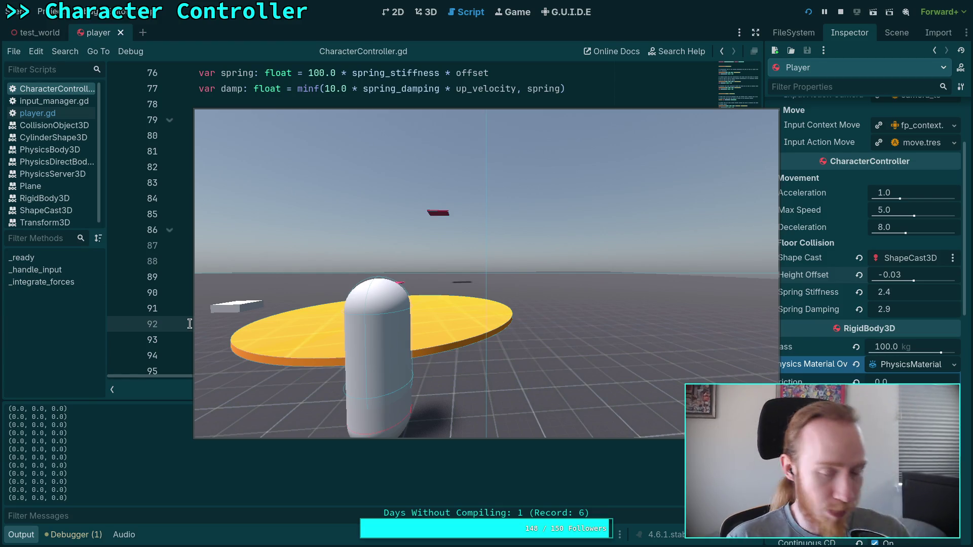
- Take control of the game view and walk the capsule forward onto the red platform
{"action": "left_click", "coordinate": [369, 347]}
{"action": "key", "text": "w"}
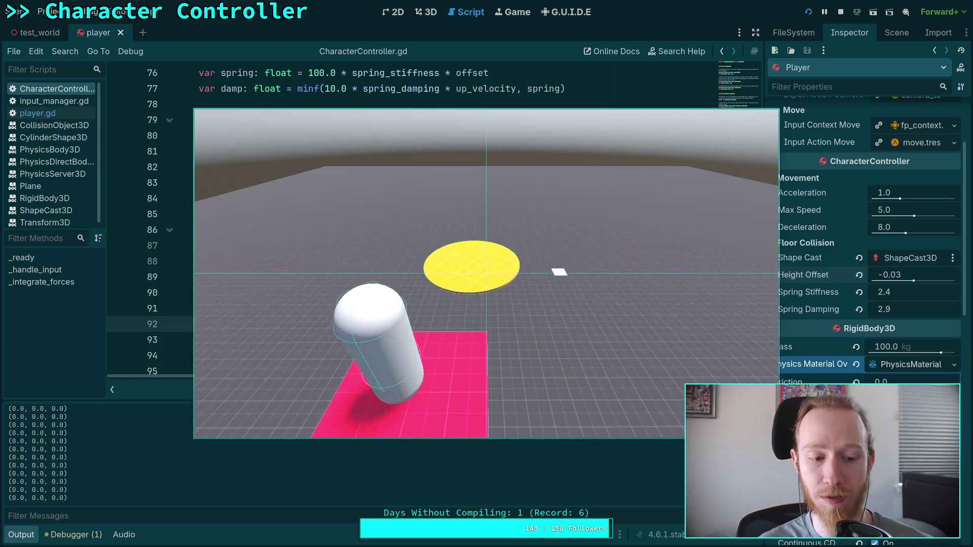
{"action": "left_click", "coordinate": [840, 11]}
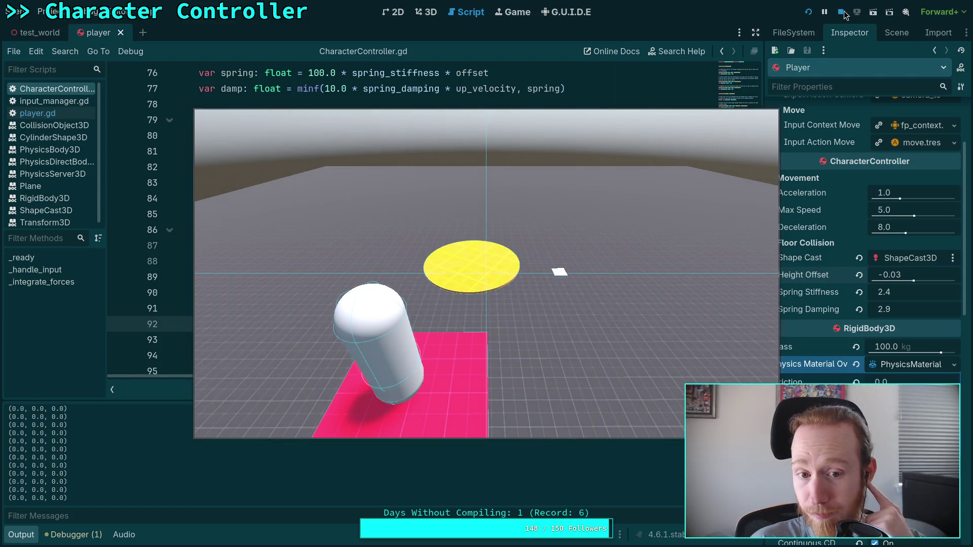
{"action": "scroll", "coordinate": [498, 303], "scroll_direction": "down", "scroll_amount": 1}
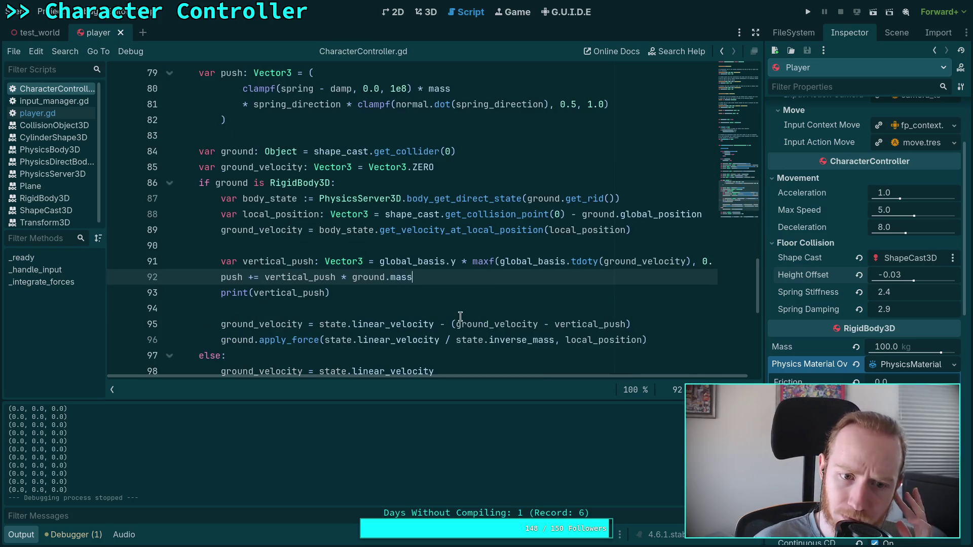
{"action": "mouse_move", "coordinate": [491, 264]}
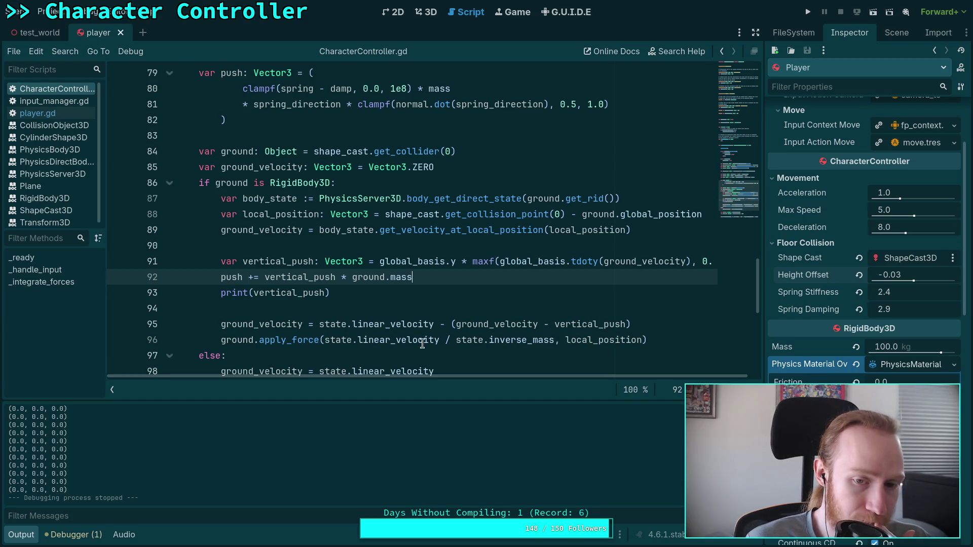
{"action": "left_click_drag", "start_coordinate": [419, 372], "coordinate": [427, 374]}
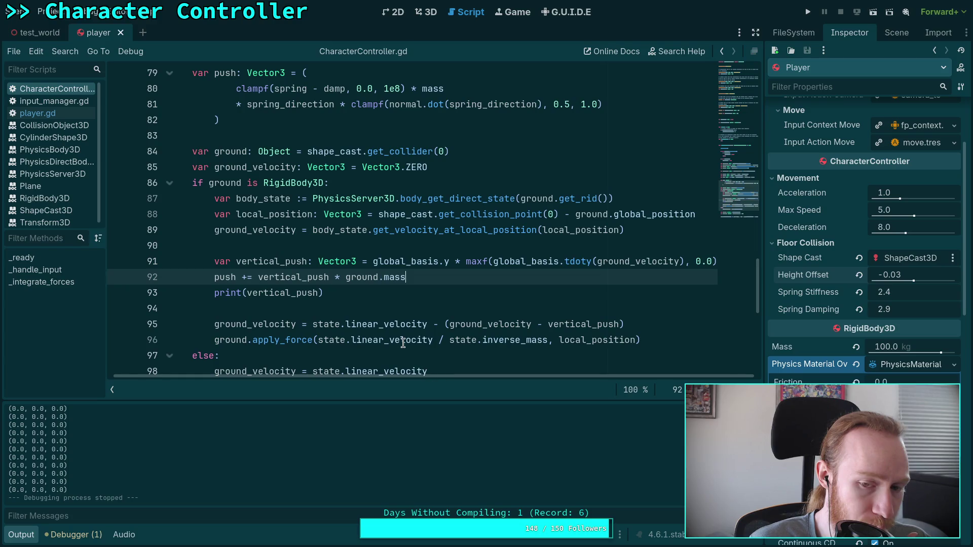
{"action": "mouse_move", "coordinate": [401, 342]}
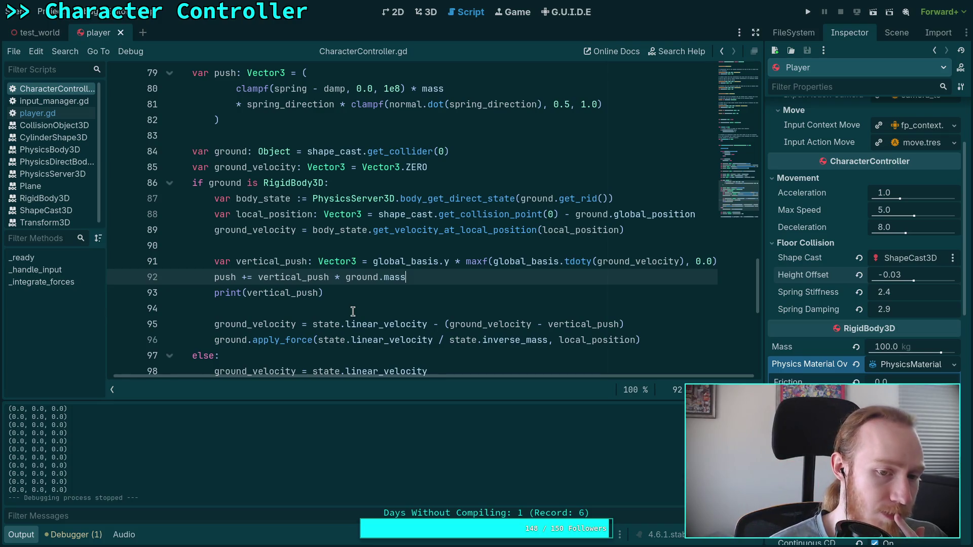
{"action": "scroll", "coordinate": [368, 301], "scroll_direction": "down", "scroll_amount": 1}
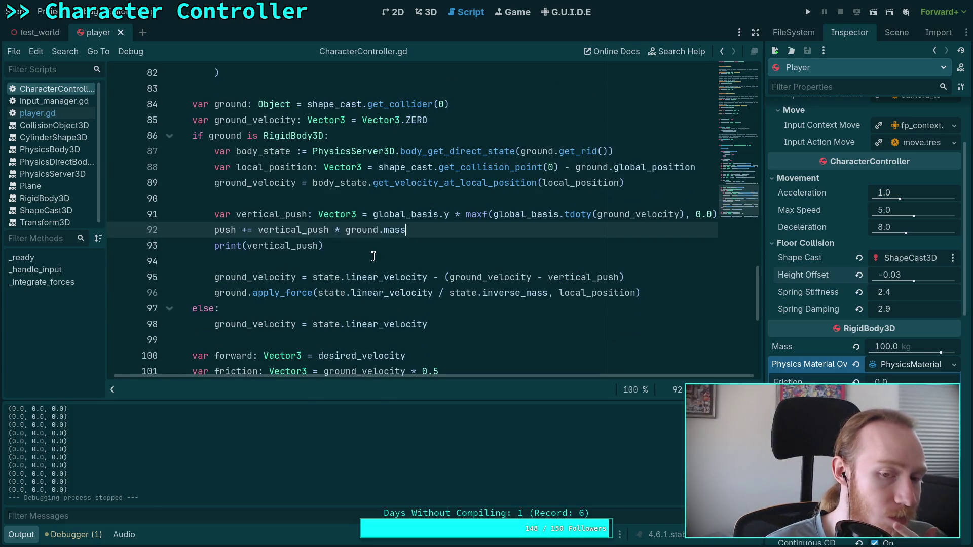
{"action": "scroll", "coordinate": [380, 250], "scroll_direction": "down", "scroll_amount": 1}
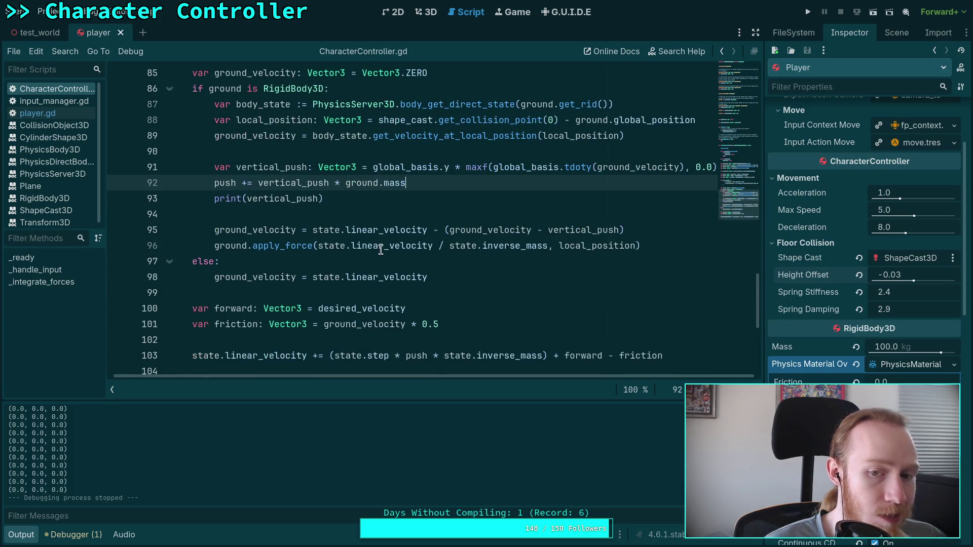
{"action": "mouse_move", "coordinate": [382, 249]}
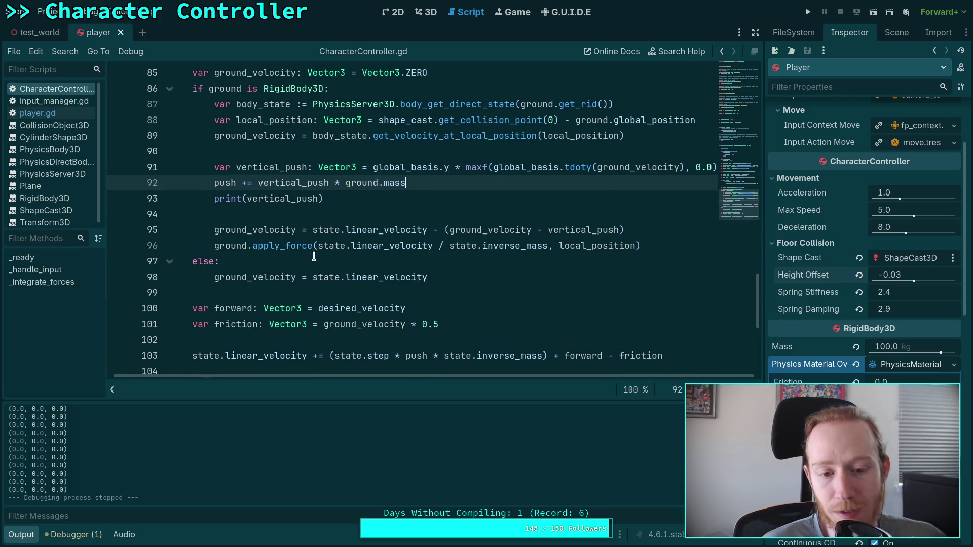
{"action": "left_click_drag", "start_coordinate": [444, 356], "coordinate": [541, 355]}
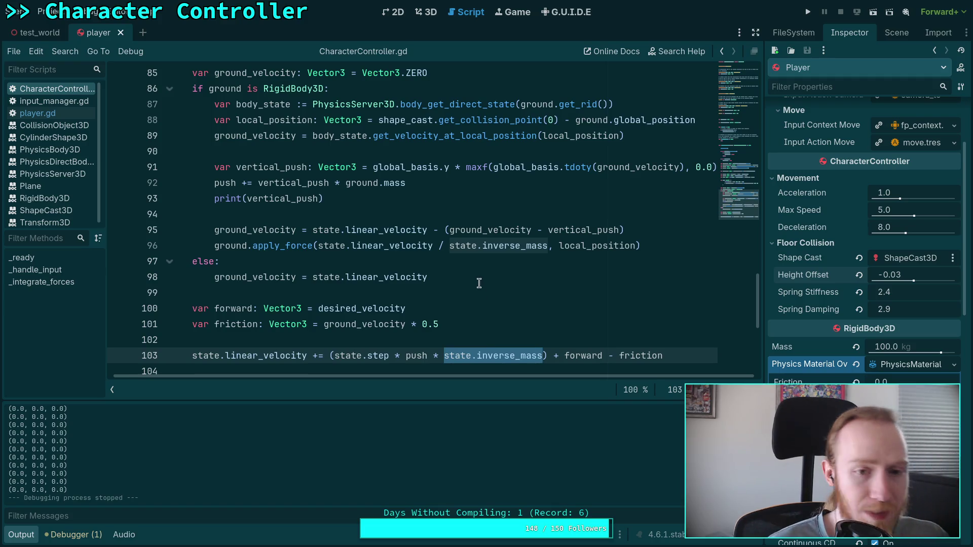
{"action": "mouse_move", "coordinate": [412, 182]}
{"action": "left_mouse_down"}
{"action": "mouse_move", "coordinate": [330, 167]}
{"action": "mouse_move", "coordinate": [330, 183]}
{"action": "left_mouse_up"}
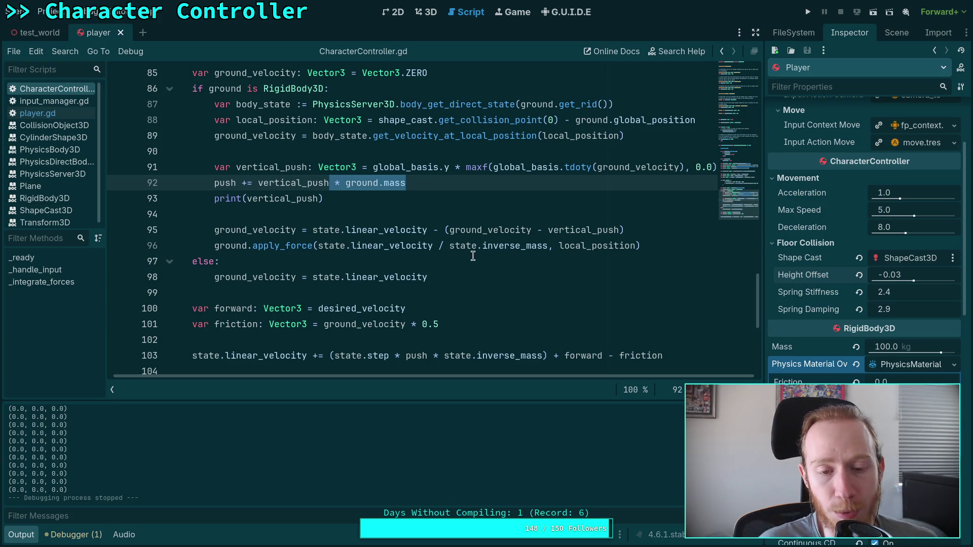
- Append ' / state.inverse_mass' to line 92, save the script, and run the game
{"action": "left_click", "coordinate": [494, 185]}
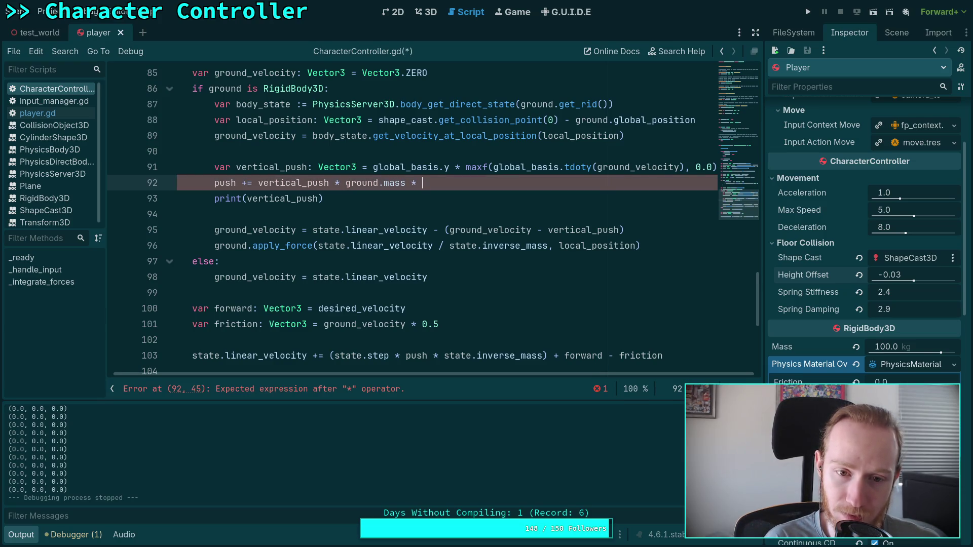
{"action": "type", "text": "state"}
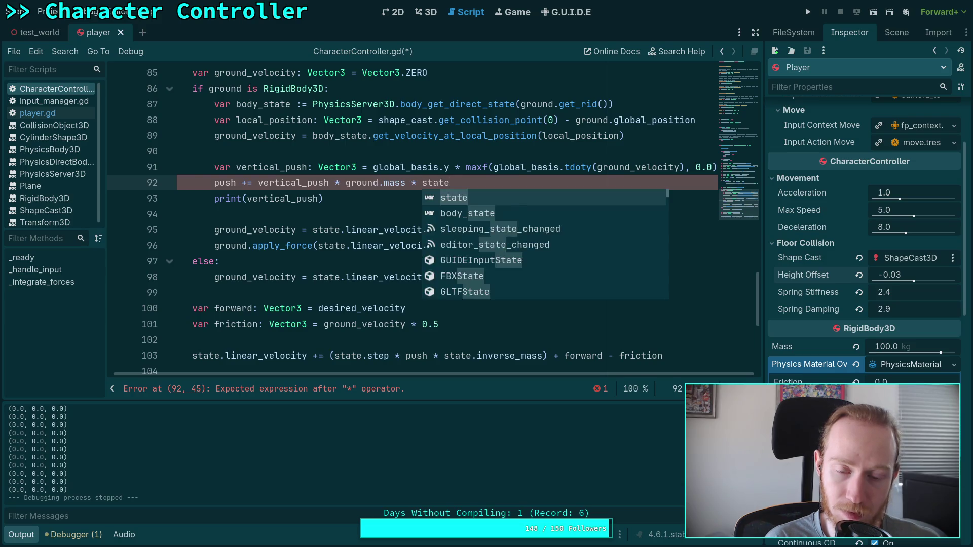
{"action": "key", "text": "BackSpace"}
{"action": "key", "text": "BackSpace"}
{"action": "key", "text": "BackSpace"}
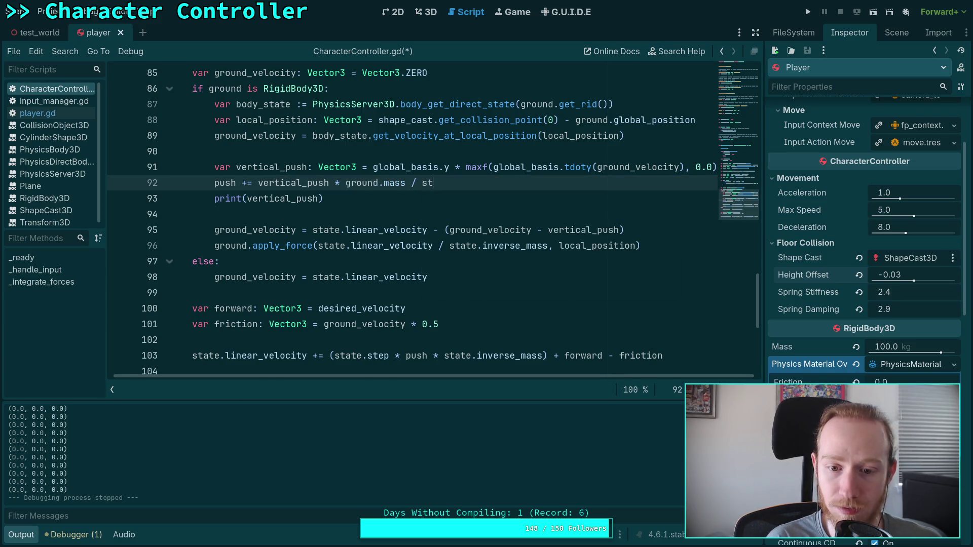
{"action": "type", "text": ".in"}
{"action": "key", "text": "Down"}
{"action": "key", "text": "Down"}
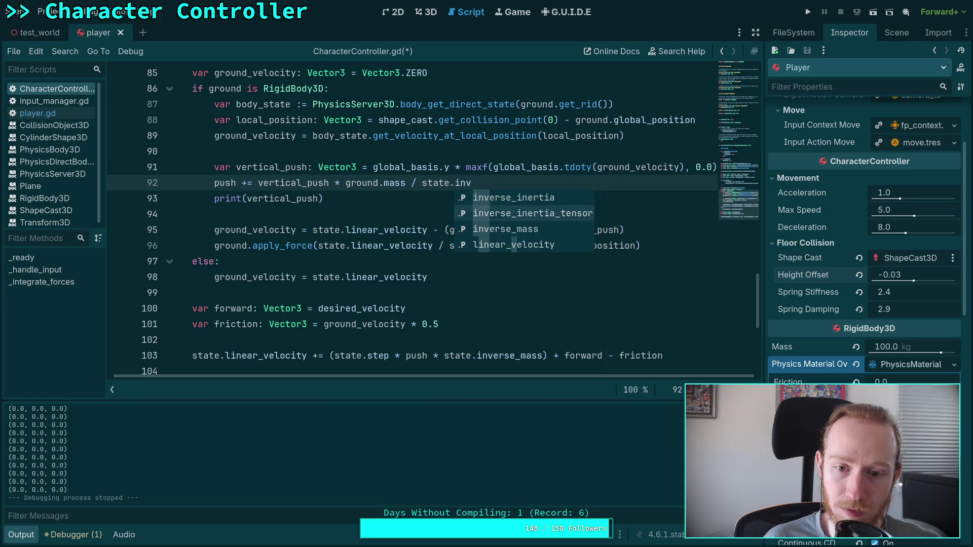
{"action": "key", "text": "Return"}
{"action": "key", "text": "ctrl+s"}
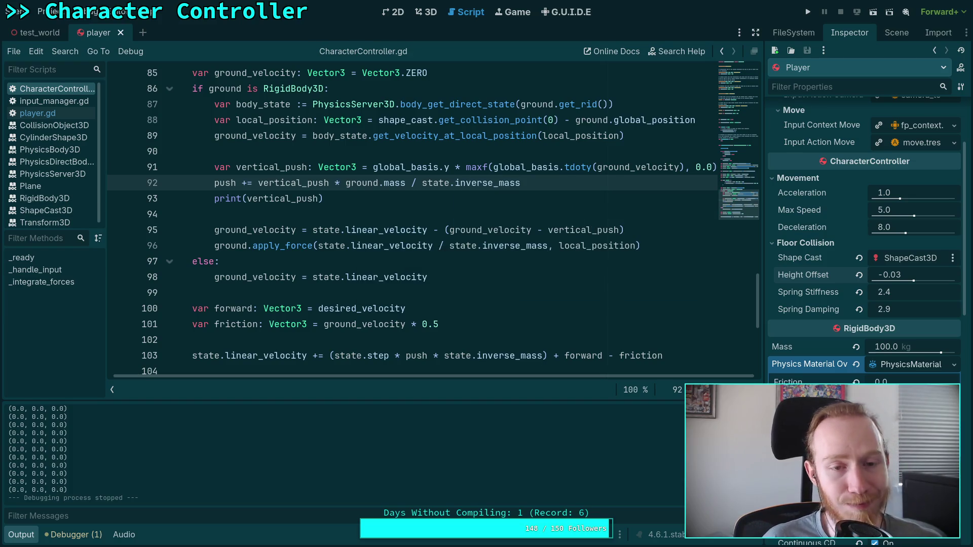
{"action": "left_click", "coordinate": [808, 11]}
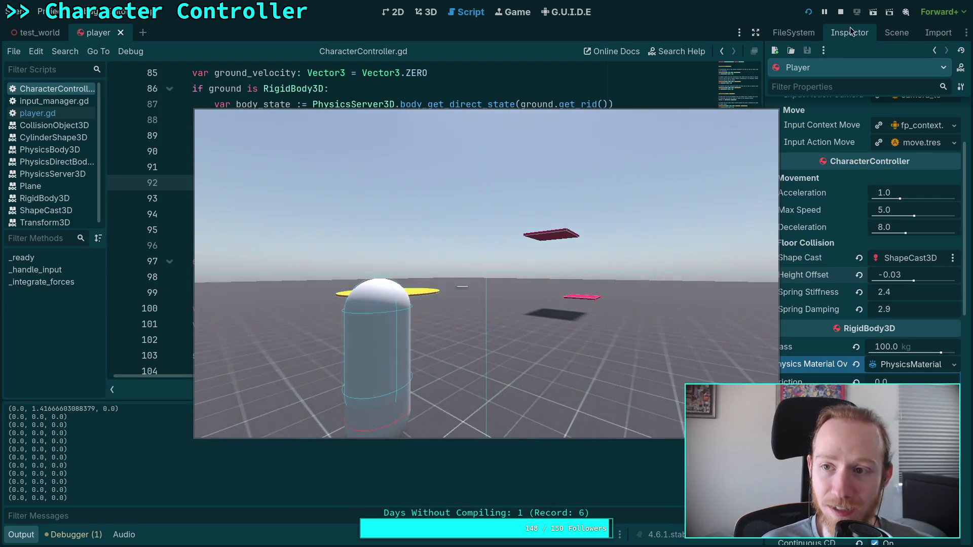
- Stop the running test game to return to CharacterController.gd
{"action": "left_click", "coordinate": [840, 12]}
- Drop ' / state.inverse_mass' from line 92, comment out the ground.apply_force line, and save
{"action": "left_click_drag", "start_coordinate": [411, 184], "coordinate": [525, 183]}
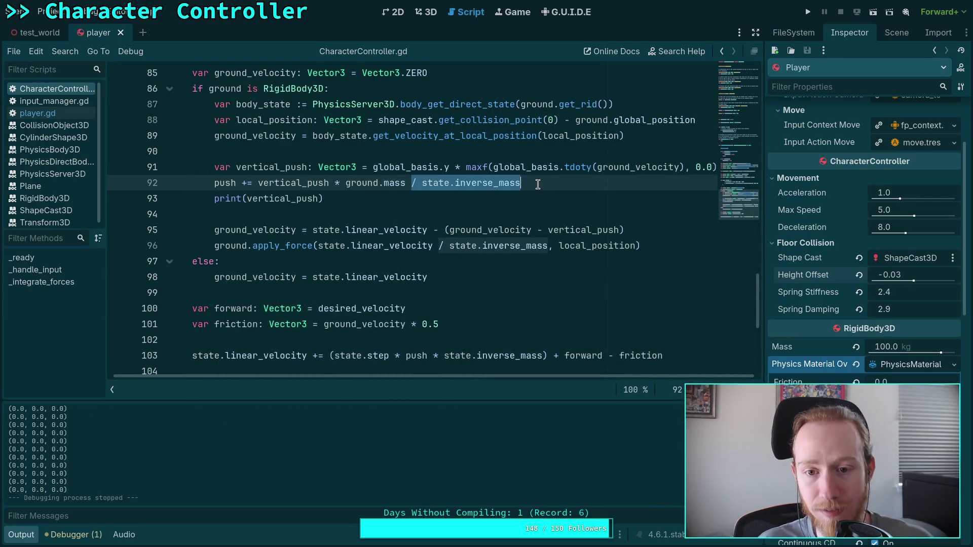
{"action": "key", "text": "BackSpace"}
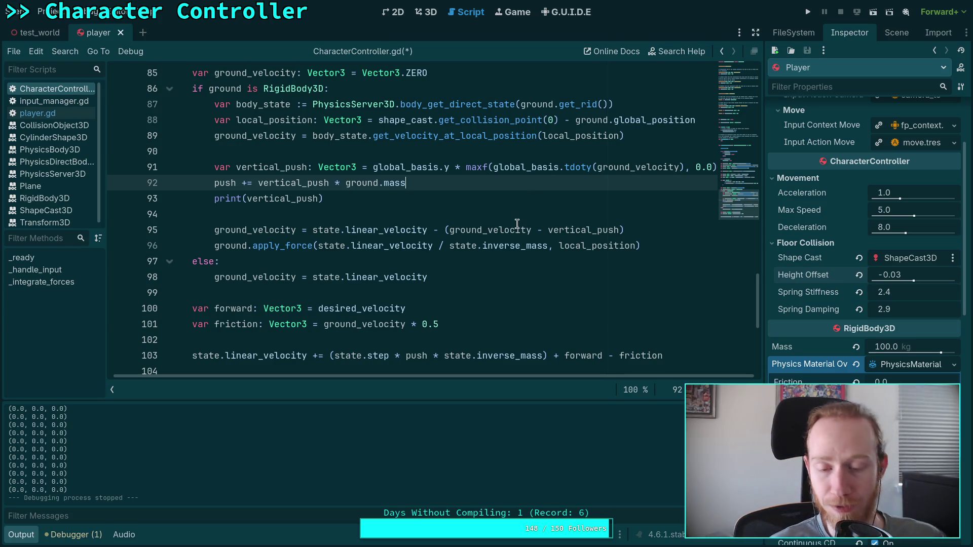
{"action": "left_click", "coordinate": [379, 263]}
{"action": "left_click_drag", "start_coordinate": [658, 248], "coordinate": [383, 249]}
{"action": "left_click", "coordinate": [218, 245]}
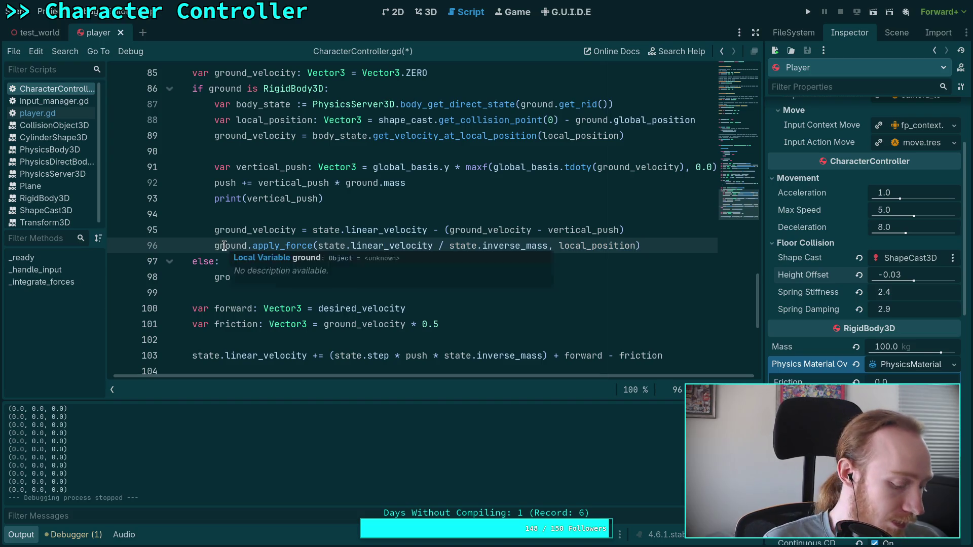
{"action": "key", "text": "ctrl+k"}
{"action": "key", "text": "ctrl+s"}
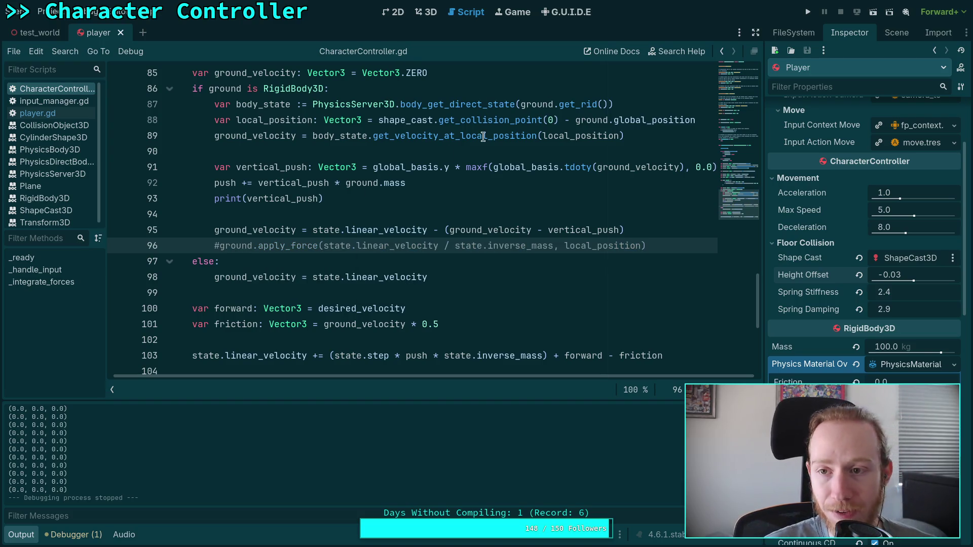
{"action": "left_click", "coordinate": [807, 12]}
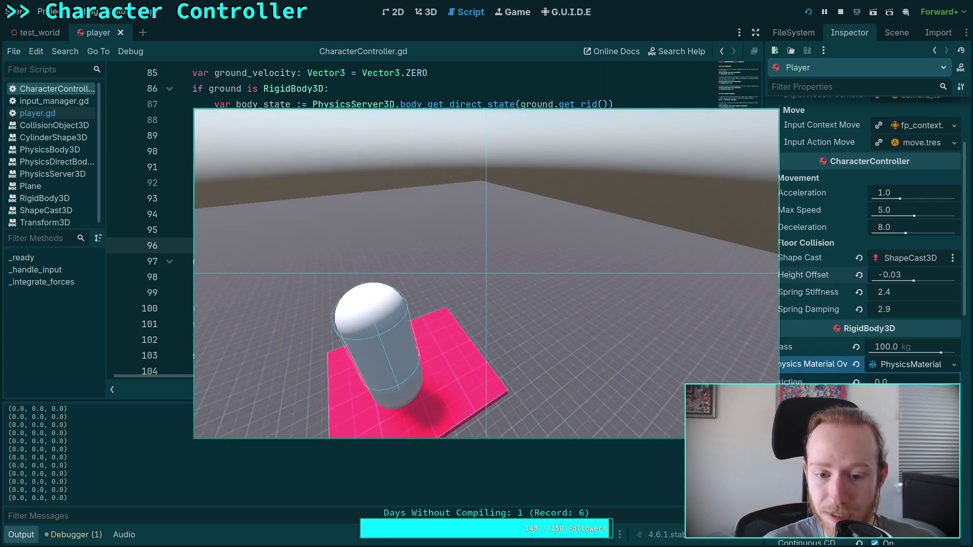
{"action": "left_click", "coordinate": [840, 12]}
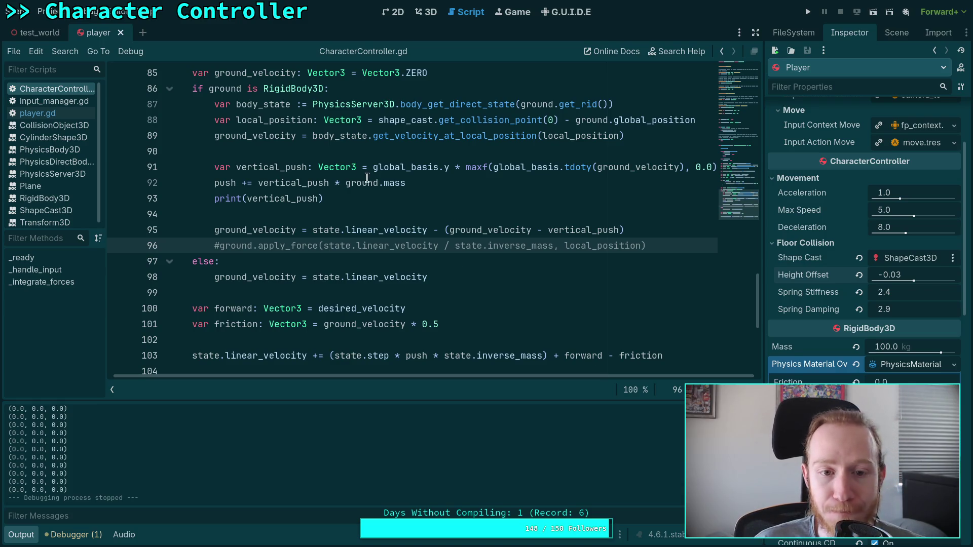
- Move the mass factor onto line 91 as 'mass *', leaving line 92 adding plain vertical_push
{"action": "mouse_move", "coordinate": [345, 182]}
{"action": "left_mouse_down"}
{"action": "mouse_move", "coordinate": [383, 182]}
{"action": "mouse_move", "coordinate": [336, 183]}
{"action": "mouse_move", "coordinate": [409, 183]}
{"action": "left_mouse_up"}
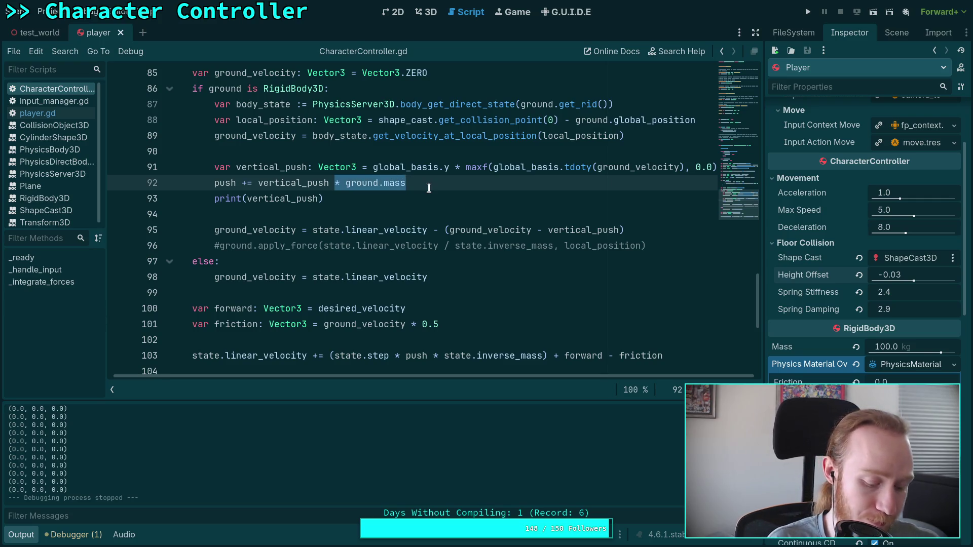
{"action": "type", "text": "* m"}
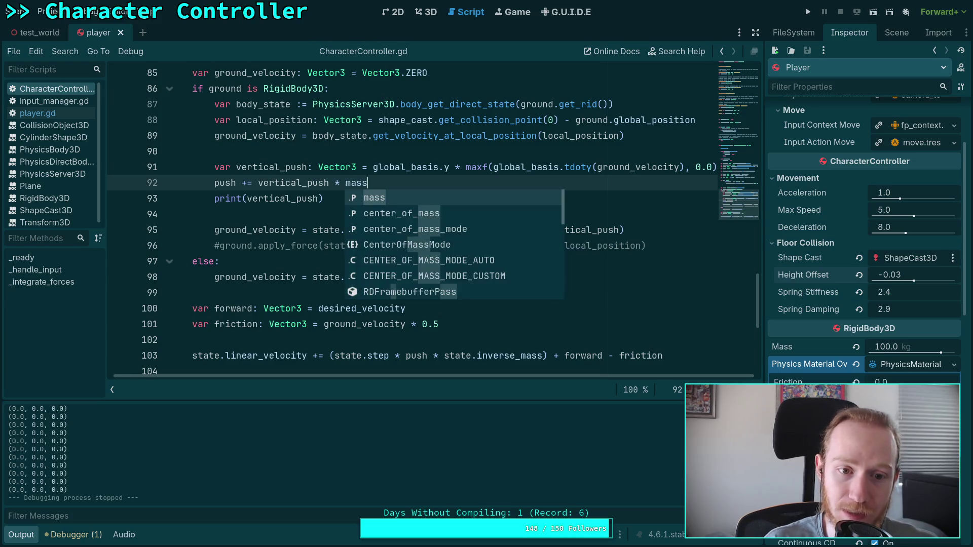
{"action": "left_click", "coordinate": [434, 127]}
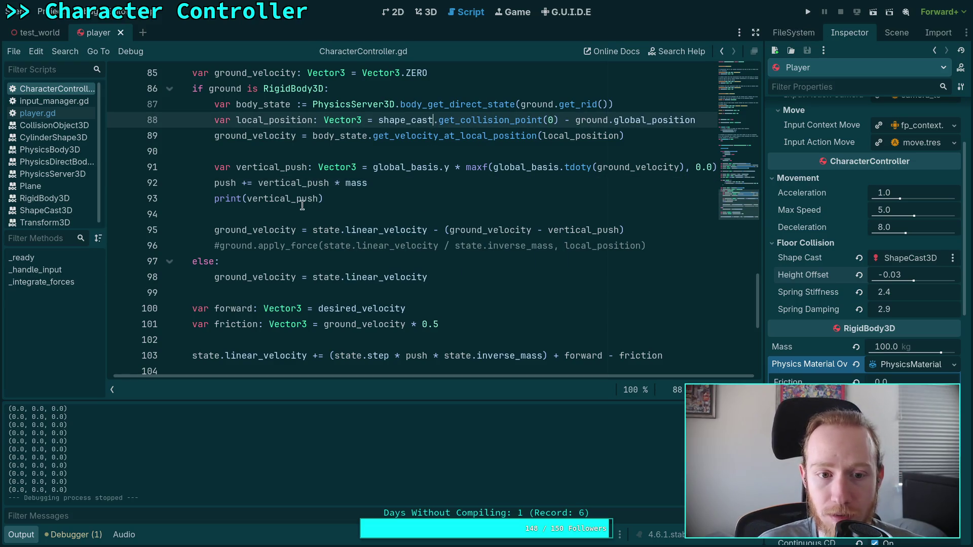
{"action": "left_click", "coordinate": [363, 166]}
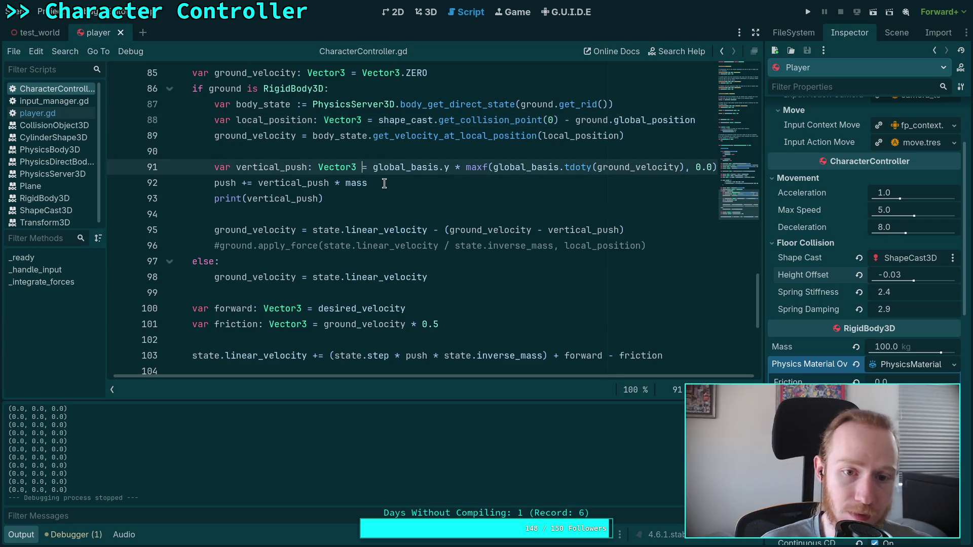
{"action": "key", "text": "Right"}
{"action": "type", "text": "mass"}
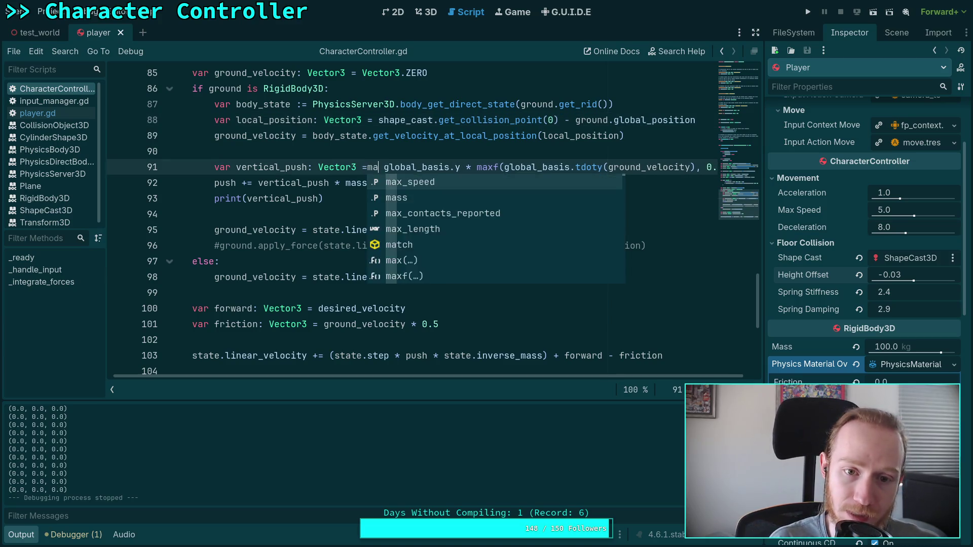
{"action": "type", "text": " *"}
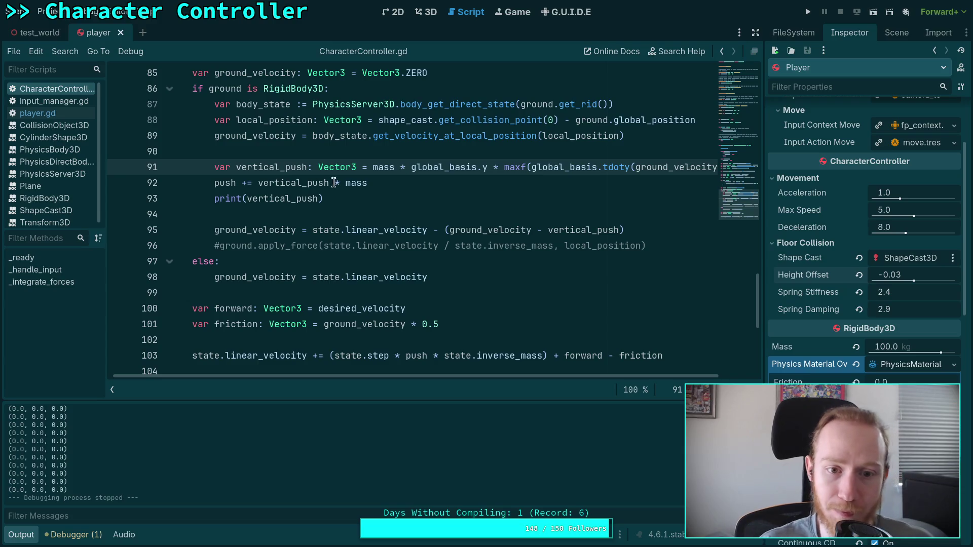
{"action": "left_click_drag", "start_coordinate": [330, 182], "coordinate": [367, 182]}
{"action": "key", "text": "BackSpace"}
- Save the script, play-test the platforms, then stop the game with F8
{"action": "key", "text": "ctrl+s"}
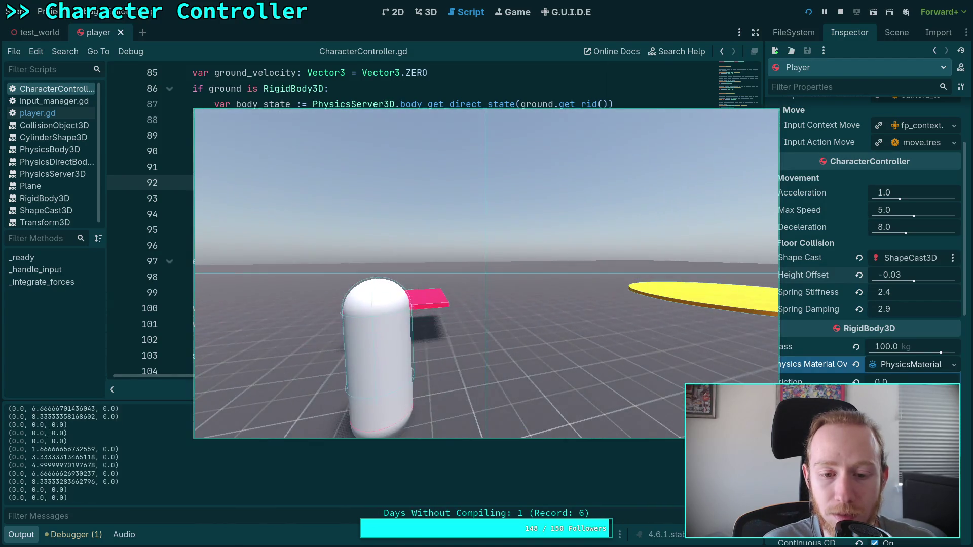
{"action": "key", "text": "F8"}
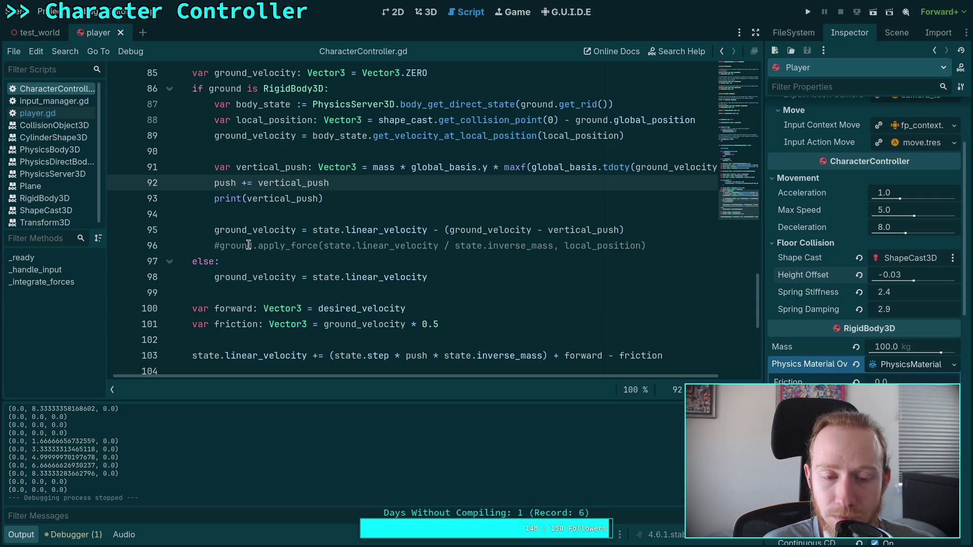
{"action": "scroll", "coordinate": [408, 275], "scroll_direction": "up", "scroll_amount": 1}
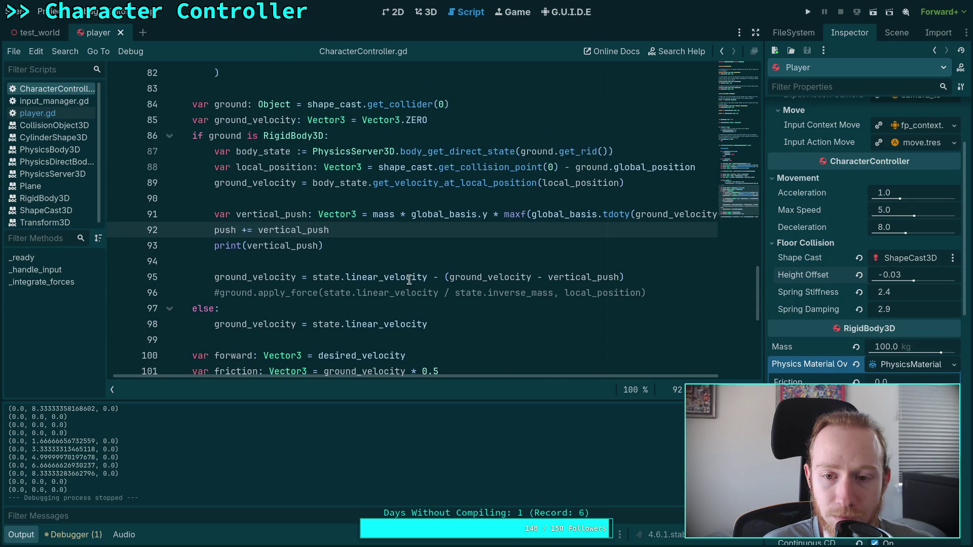
{"action": "left_click_drag", "start_coordinate": [488, 376], "coordinate": [555, 375]}
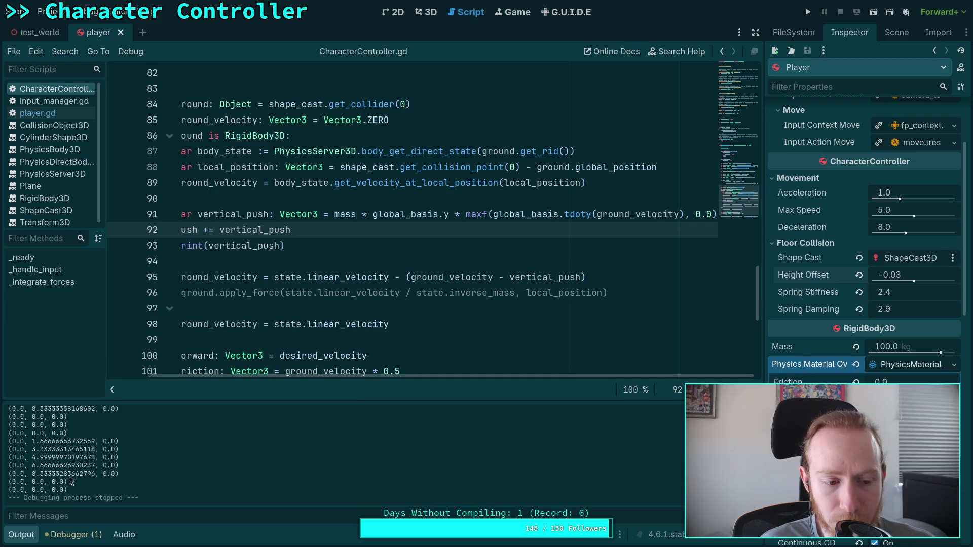
{"action": "double_click", "coordinate": [33, 475]}
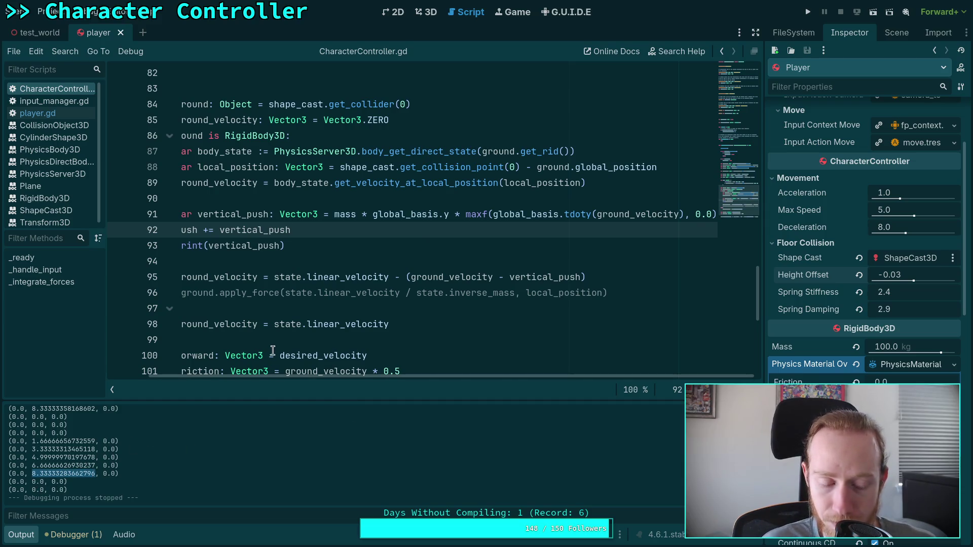
{"action": "scroll", "coordinate": [326, 323], "scroll_direction": "down", "scroll_amount": 1}
{"action": "scroll", "coordinate": [326, 322], "scroll_direction": "down", "scroll_amount": 1}
{"action": "scroll", "coordinate": [281, 357], "scroll_direction": "up", "scroll_amount": 1}
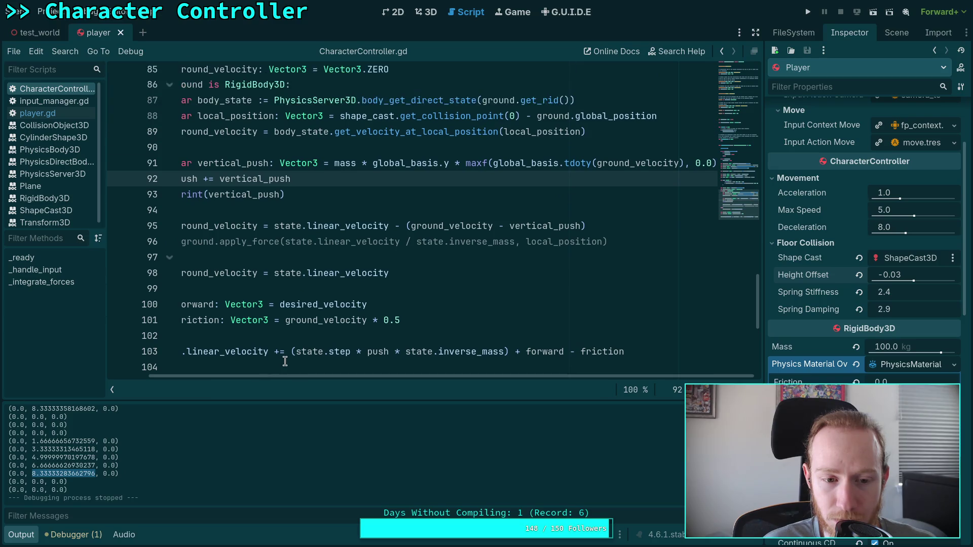
{"action": "left_click_drag", "start_coordinate": [320, 377], "coordinate": [284, 376]}
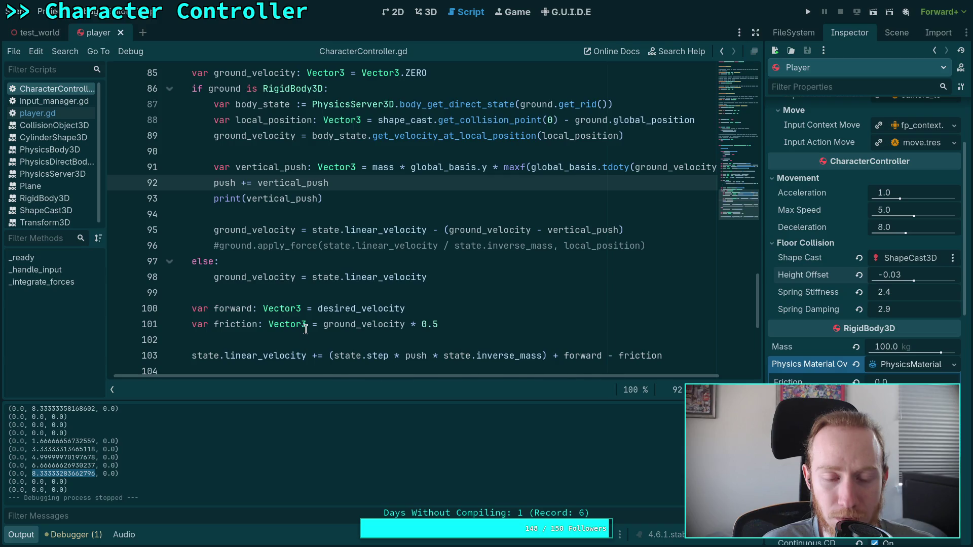
{"action": "left_click", "coordinate": [215, 245]}
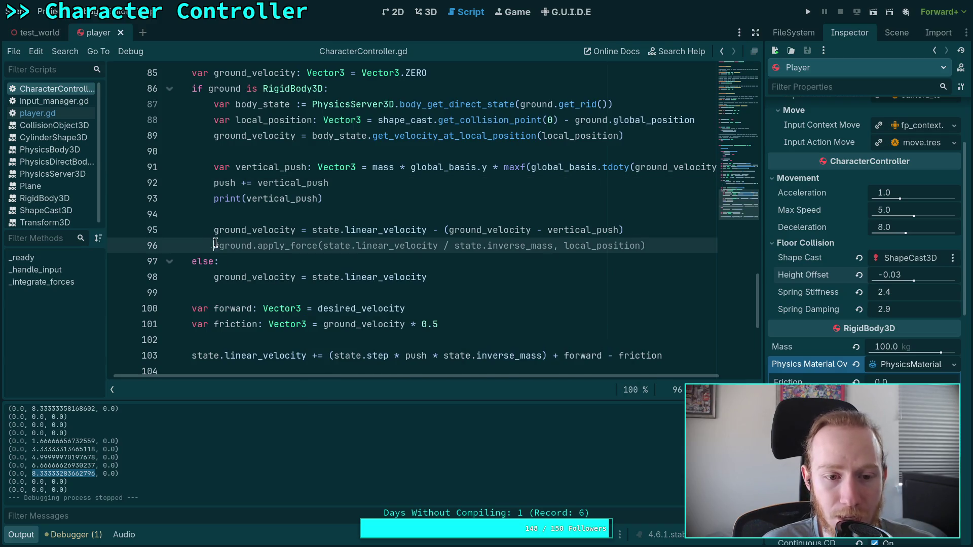
{"action": "mouse_move", "coordinate": [215, 245]}
{"action": "left_mouse_down"}
{"action": "mouse_move", "coordinate": [564, 247]}
{"action": "mouse_move", "coordinate": [658, 238]}
{"action": "mouse_move", "coordinate": [640, 256]}
{"action": "left_mouse_up"}
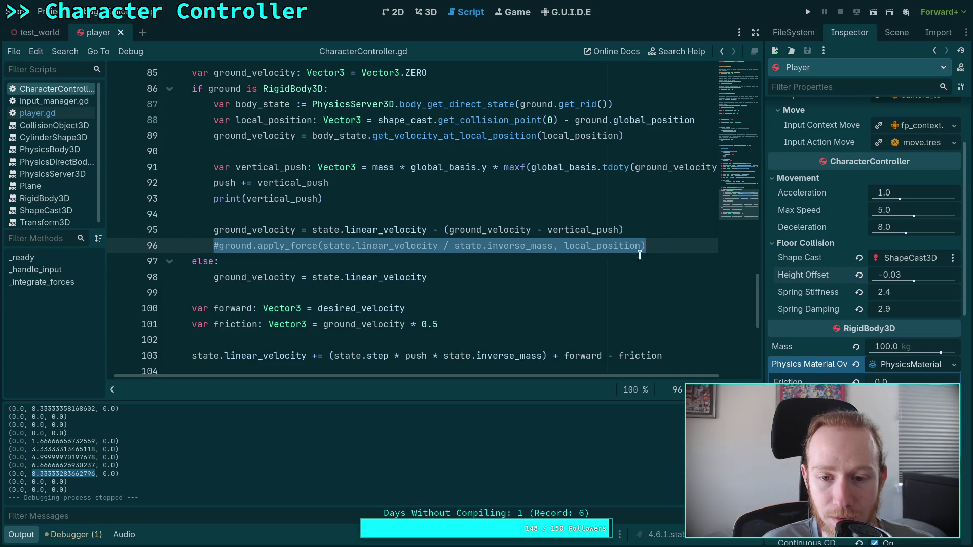
{"action": "scroll", "coordinate": [486, 310], "scroll_direction": "down", "scroll_amount": 1}
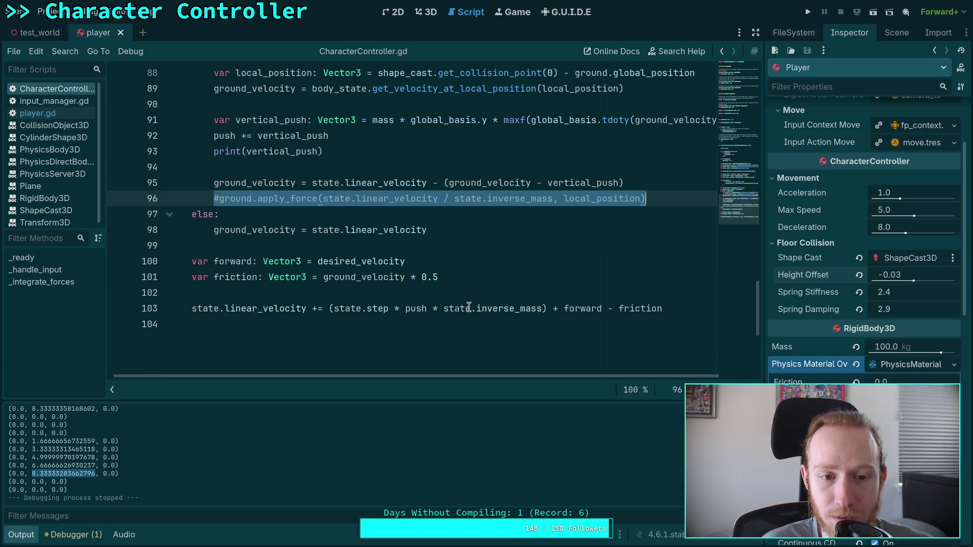
{"action": "scroll", "coordinate": [466, 306], "scroll_direction": "up", "scroll_amount": 1}
{"action": "scroll", "coordinate": [361, 276], "scroll_direction": "down", "scroll_amount": 1}
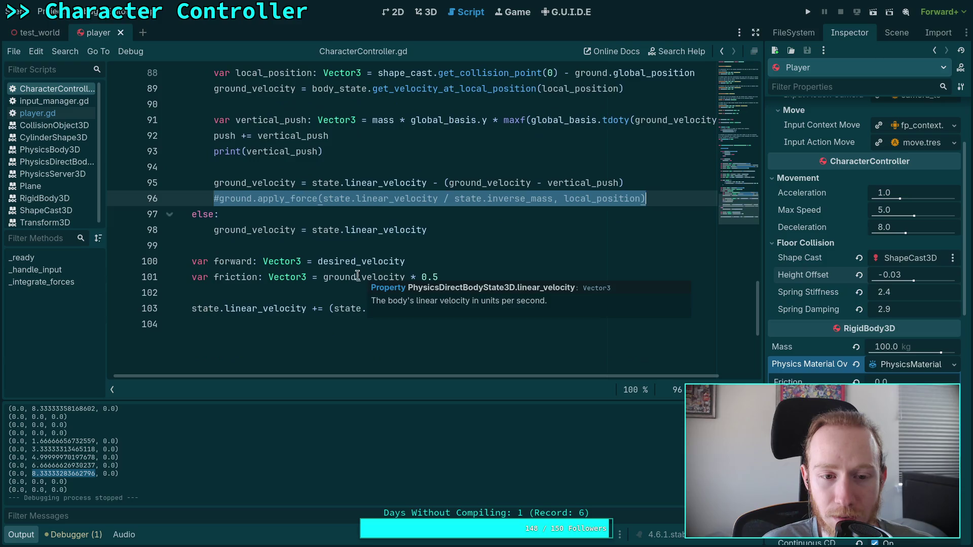
{"action": "left_click", "coordinate": [212, 198]}
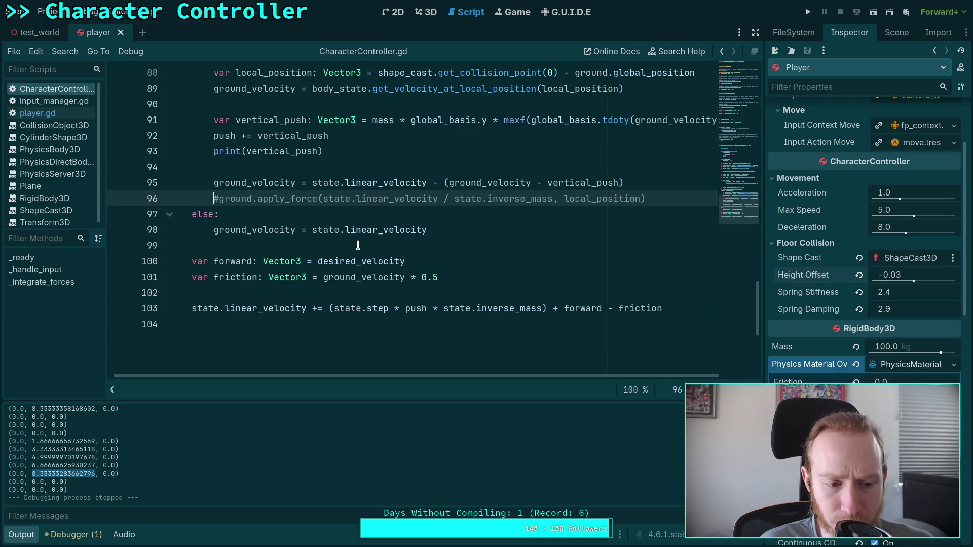
{"action": "scroll", "coordinate": [382, 234], "scroll_direction": "up", "scroll_amount": 1}
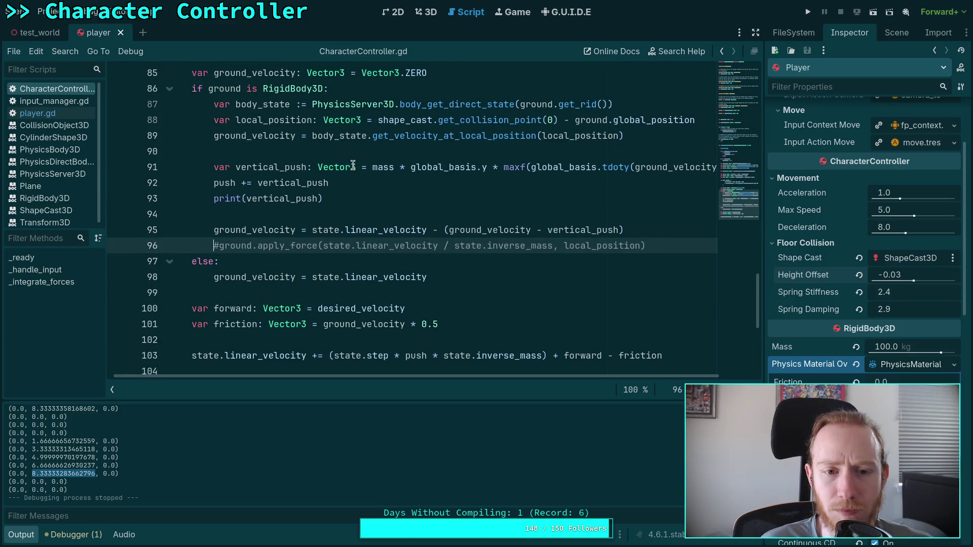
- Append '* mass' to the print and push lines and delete 'mass *' from line 91
{"action": "double_click", "coordinate": [278, 166]}
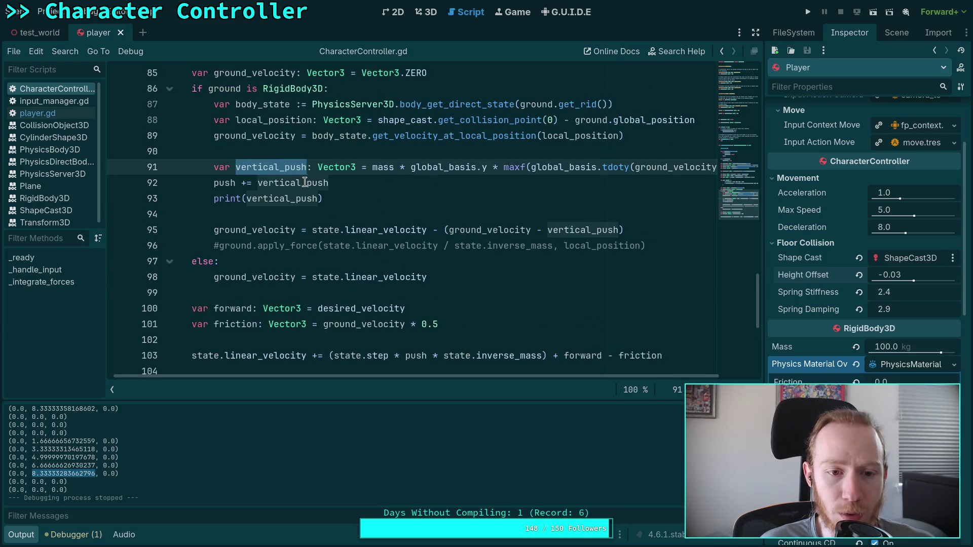
{"action": "left_click", "coordinate": [320, 198]}
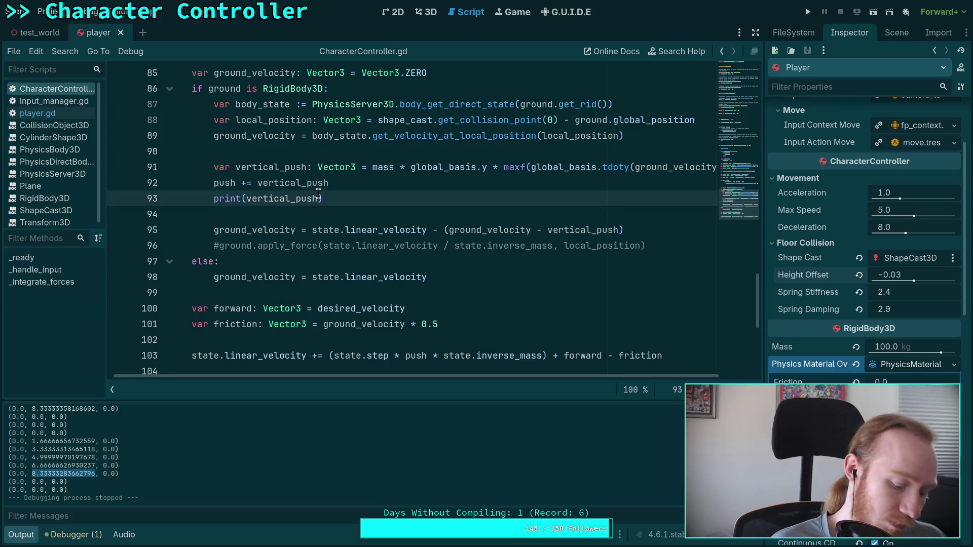
{"action": "type", "text": "* mass"}
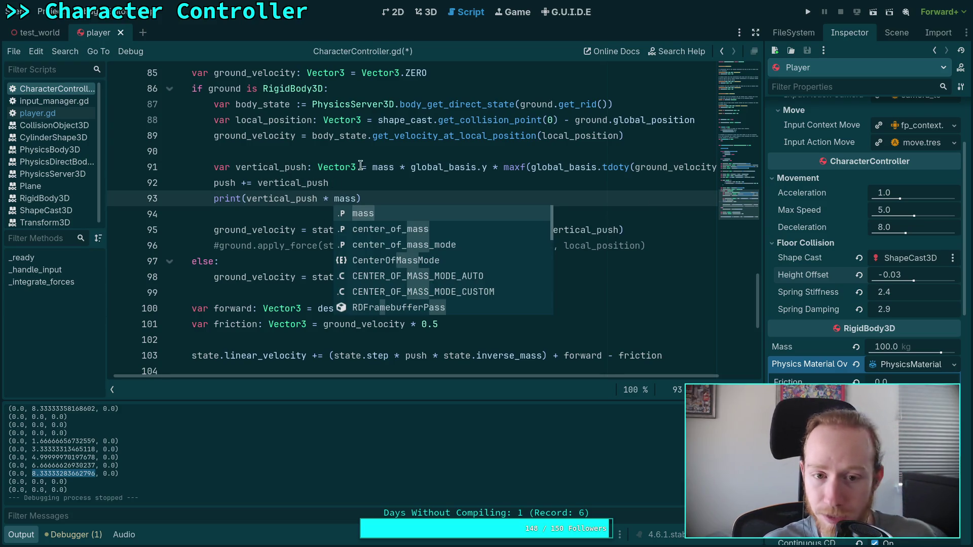
{"action": "left_click_drag", "start_coordinate": [367, 169], "coordinate": [413, 170]}
{"action": "key", "text": "BackSpace"}
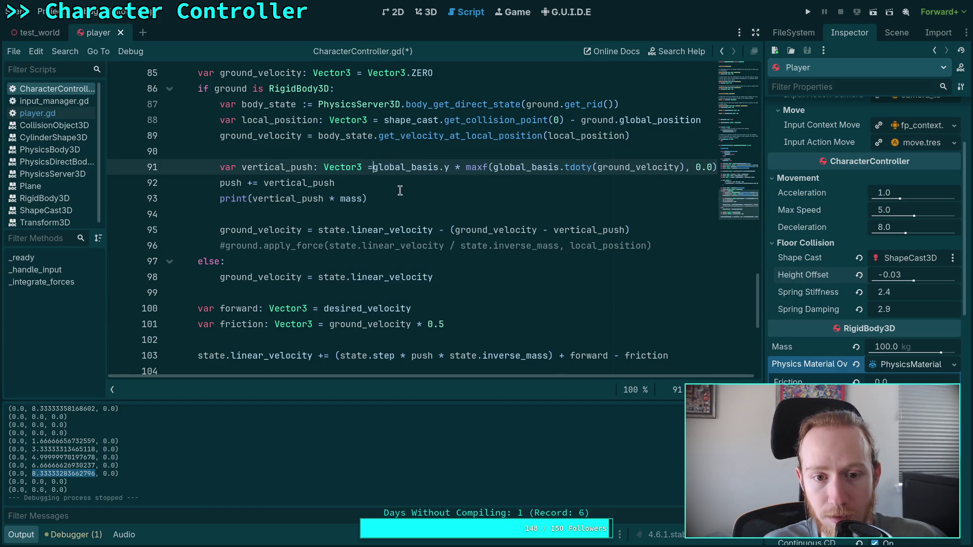
{"action": "left_click", "coordinate": [370, 183]}
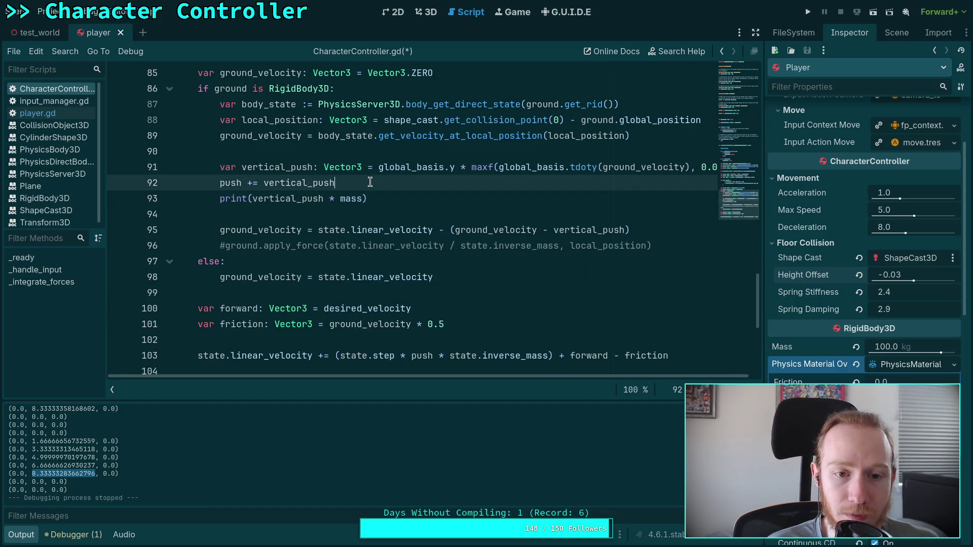
{"action": "type", "text": " * mass"}
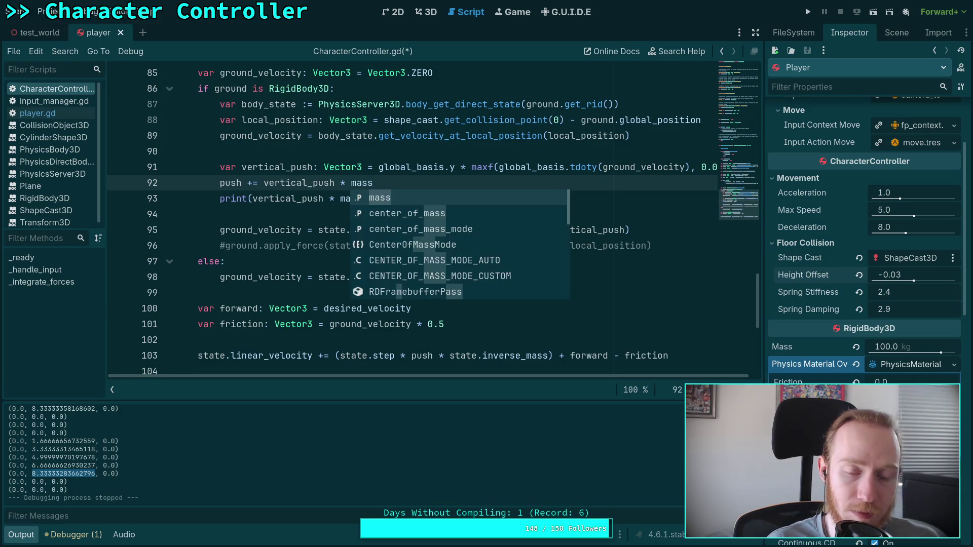
- Rename vertical_push on line 91 to vertical_velocity
{"action": "left_click", "coordinate": [377, 166]}
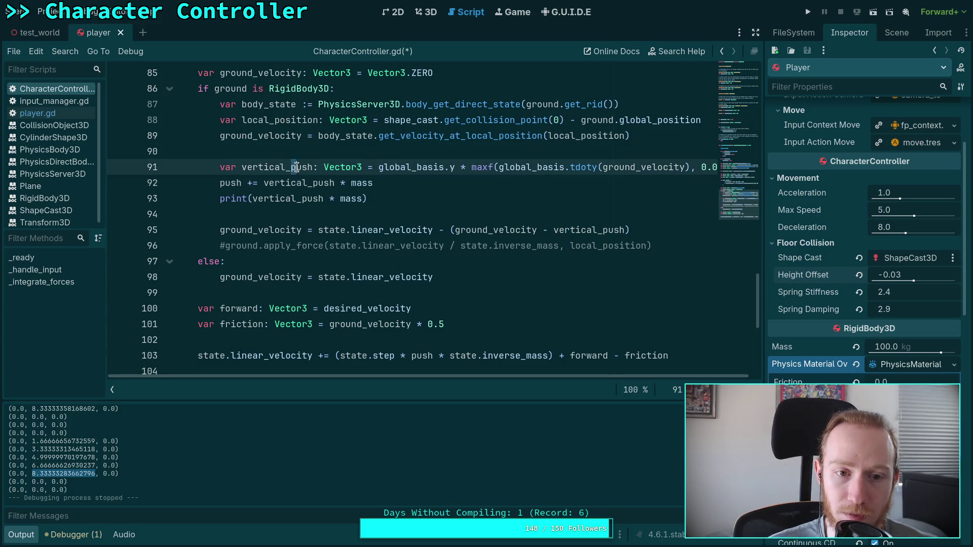
{"action": "left_click_drag", "start_coordinate": [292, 166], "coordinate": [310, 166]}
{"action": "type", "text": "velocity"}
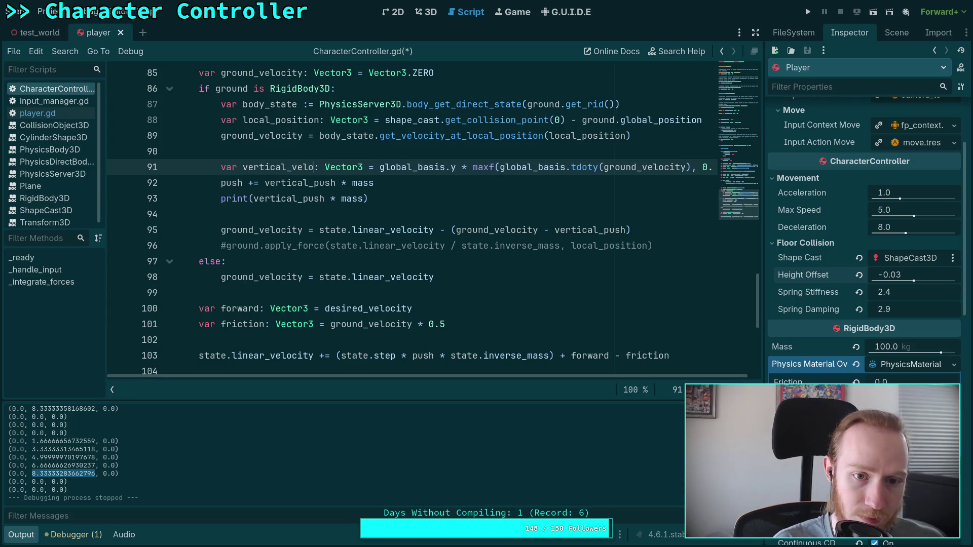
- Rename vertical_push to vertical_velocity on line 92 and print vertical_velocity on line 93
{"action": "key", "text": "ctrl+Return"}
{"action": "type", "text": "var v"}
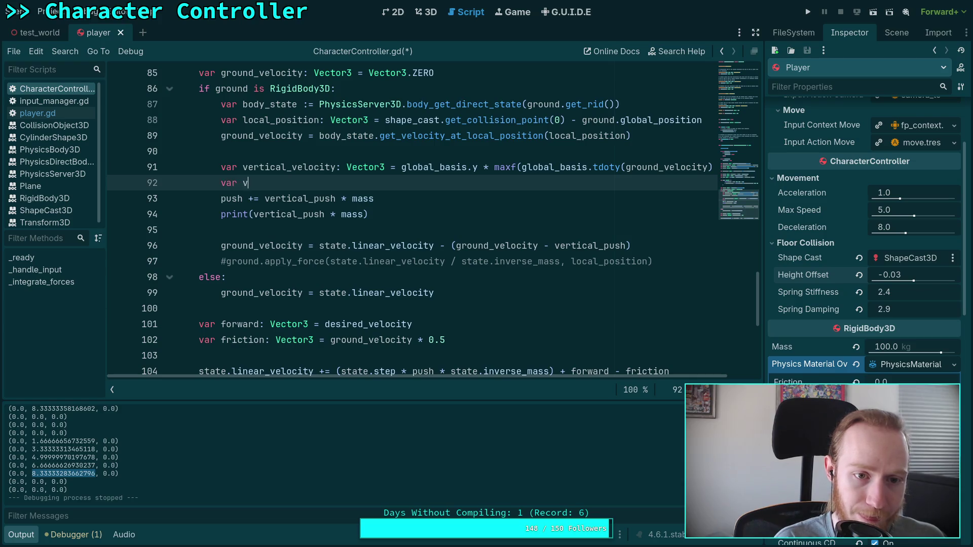
{"action": "type", "text": "ertical_push:"}
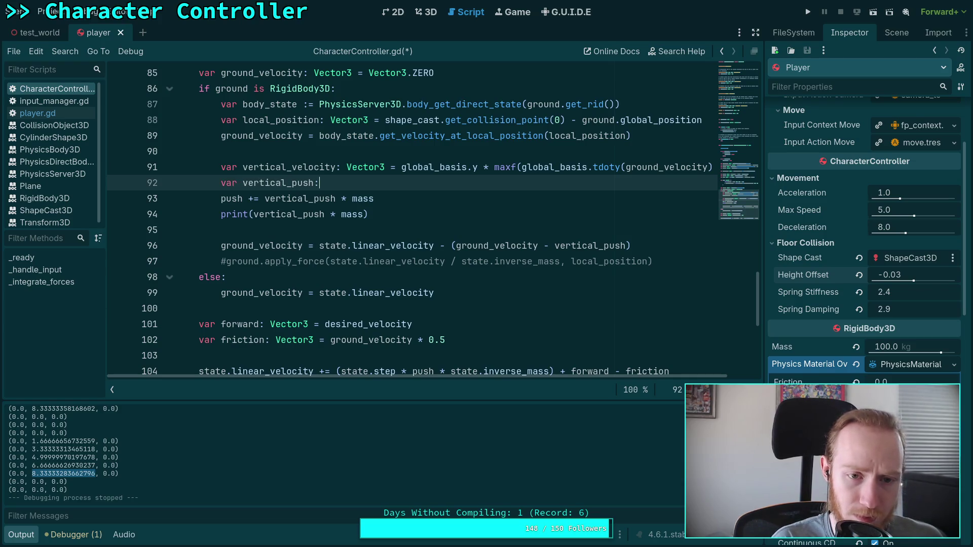
{"action": "type", "text": " Vec"}
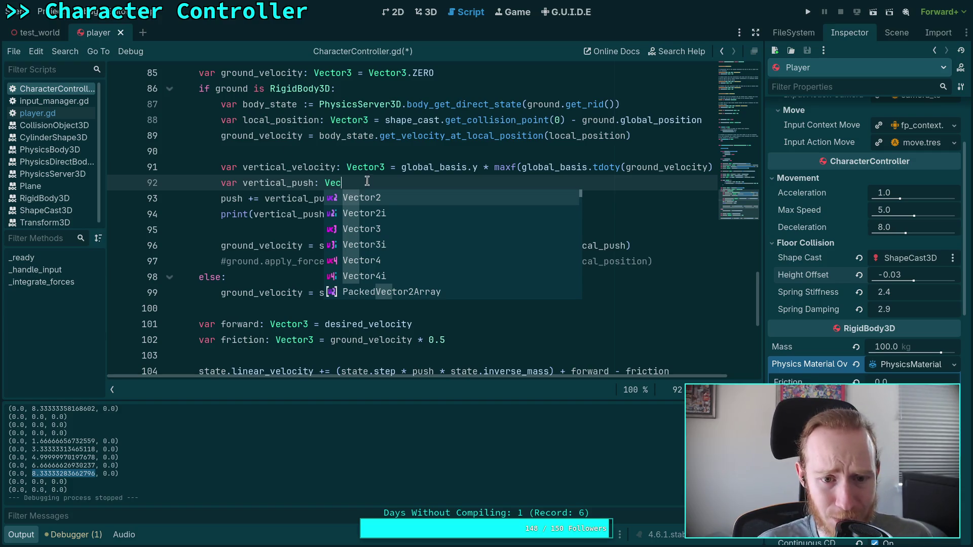
{"action": "key", "text": "ctrl+z"}
{"action": "key", "text": "ctrl+z"}
{"action": "key", "text": "ctrl+z"}
{"action": "left_click_drag", "start_coordinate": [284, 183], "coordinate": [307, 183]}
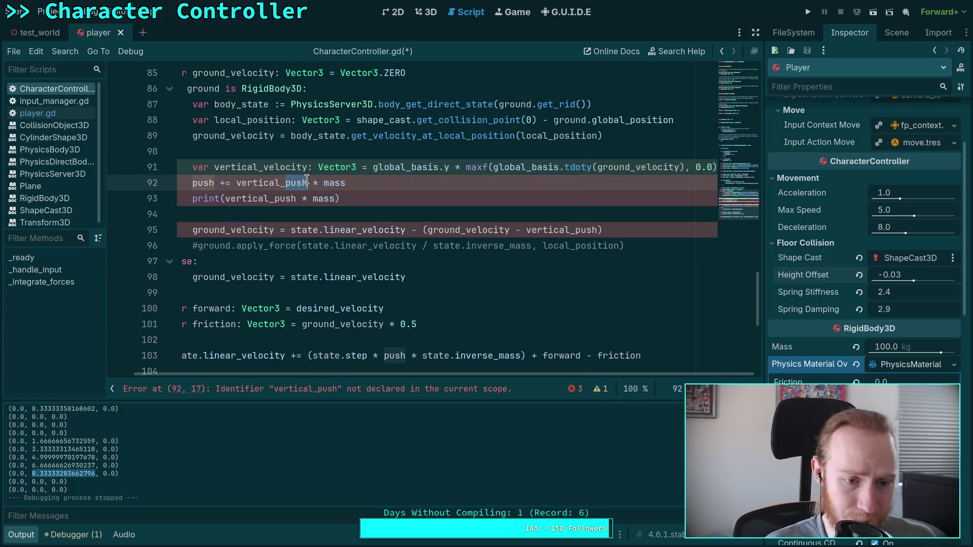
{"action": "type", "text": "veloci"}
{"action": "key", "text": "Return"}
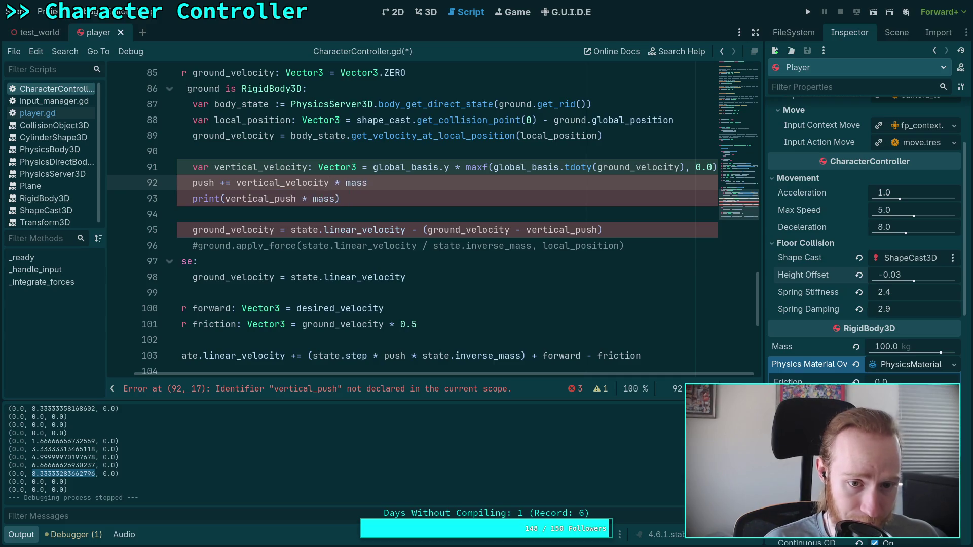
{"action": "left_click_drag", "start_coordinate": [274, 198], "coordinate": [338, 198]}
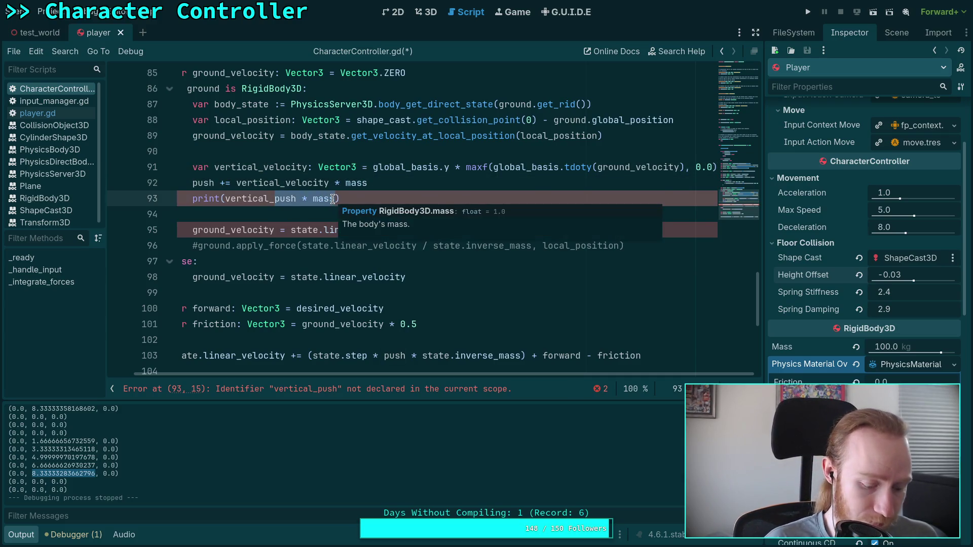
{"action": "type", "text": "veloci"}
{"action": "key", "text": "Return"}
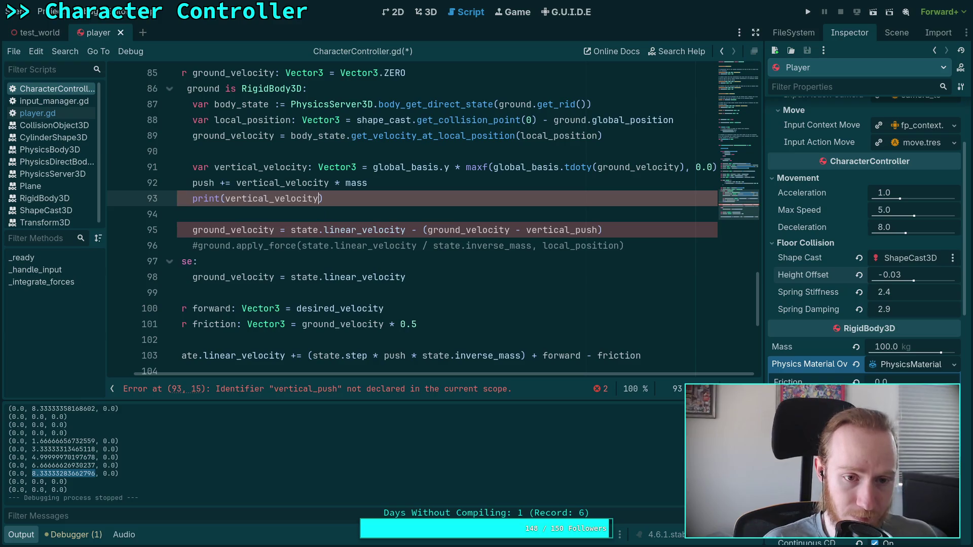
- Change mass to ground.mass on line 92 and use vertical_velocity on line 95
{"action": "scroll", "coordinate": [402, 373], "scroll_direction": "left", "scroll_amount": 1}
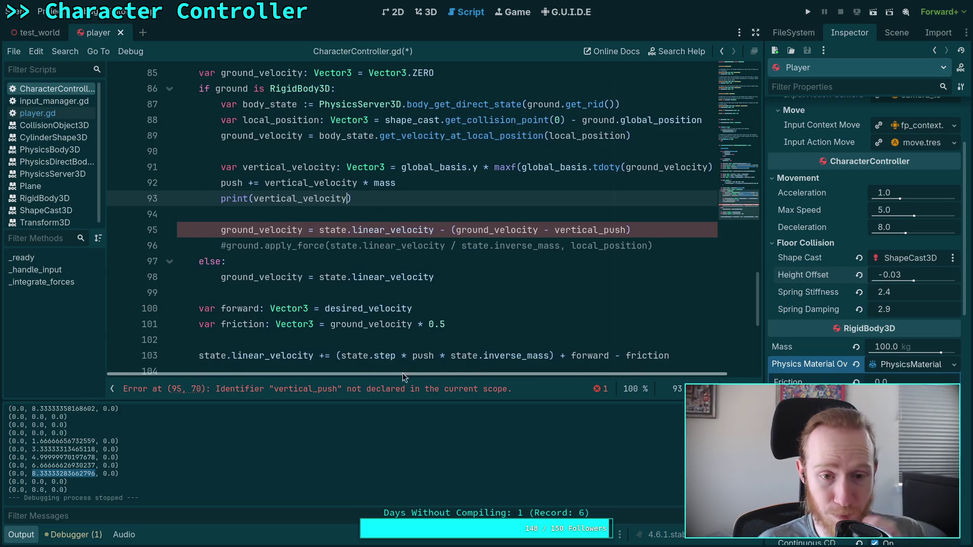
{"action": "double_click", "coordinate": [388, 187]}
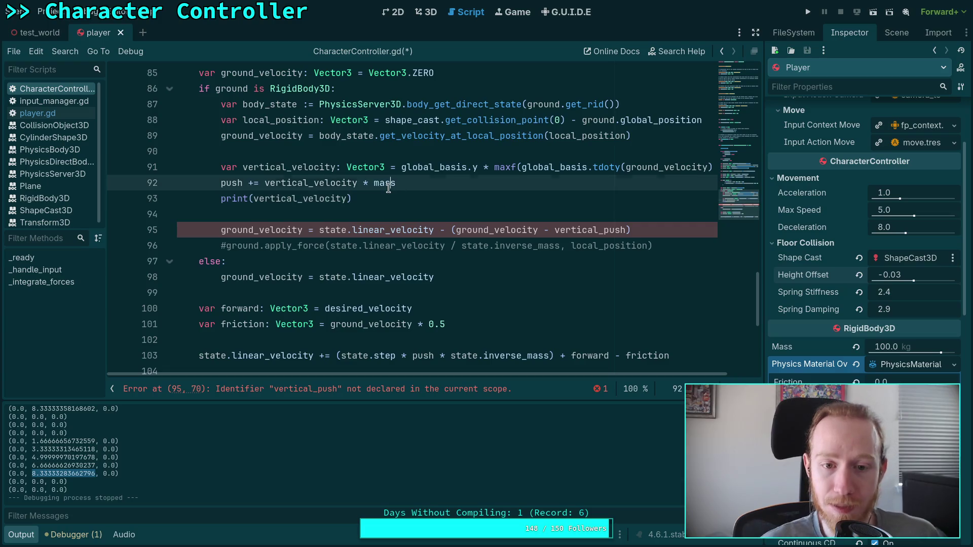
{"action": "type", "text": "ground."}
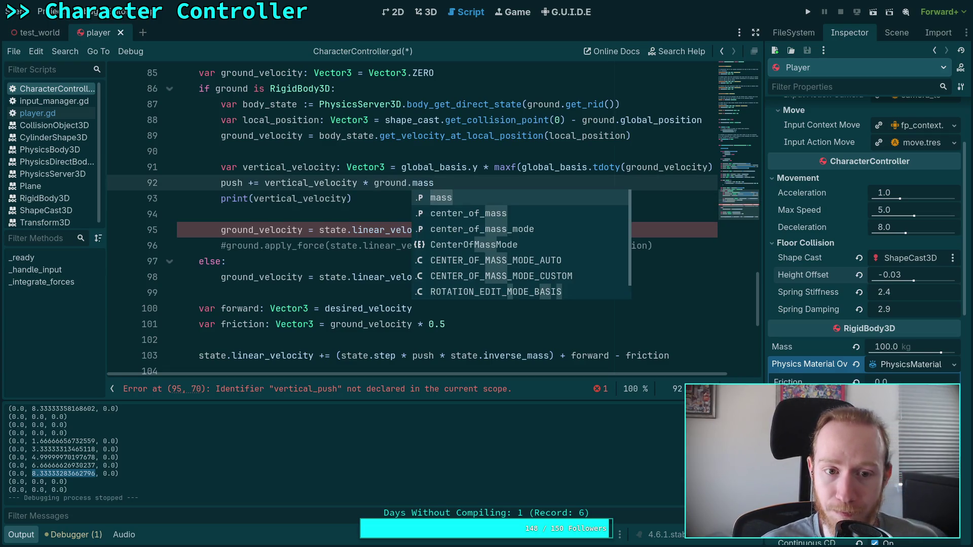
{"action": "left_click", "coordinate": [333, 211]}
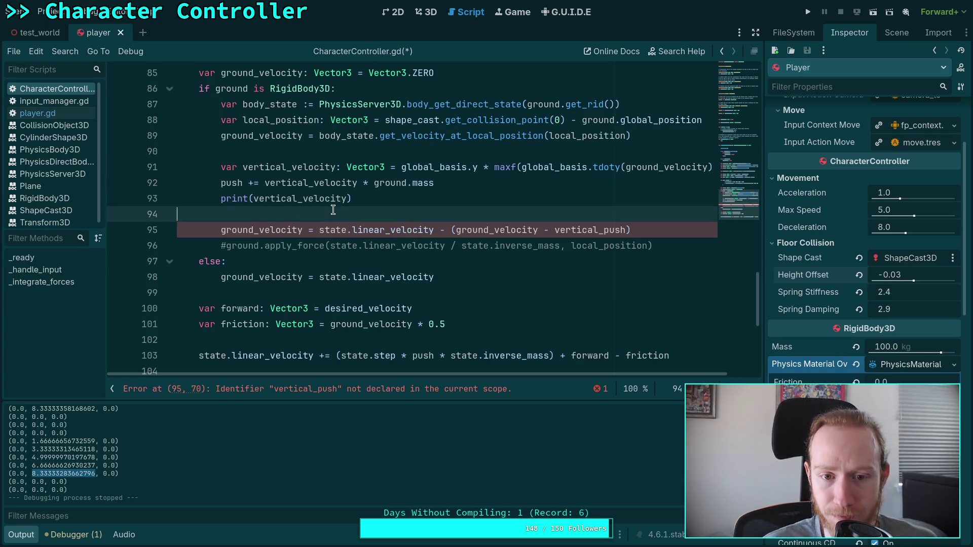
{"action": "left_click_drag", "start_coordinate": [603, 230], "coordinate": [627, 230]}
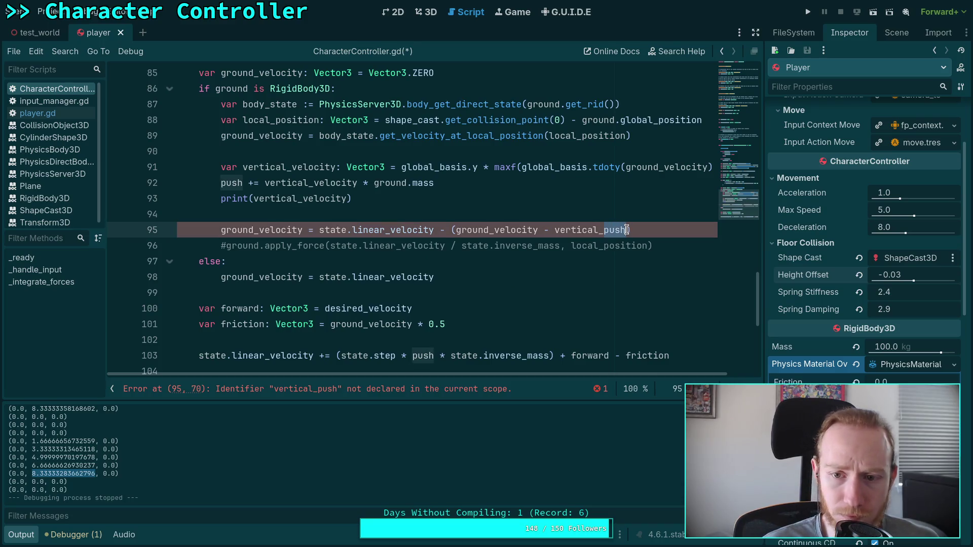
{"action": "type", "text": "velocity"}
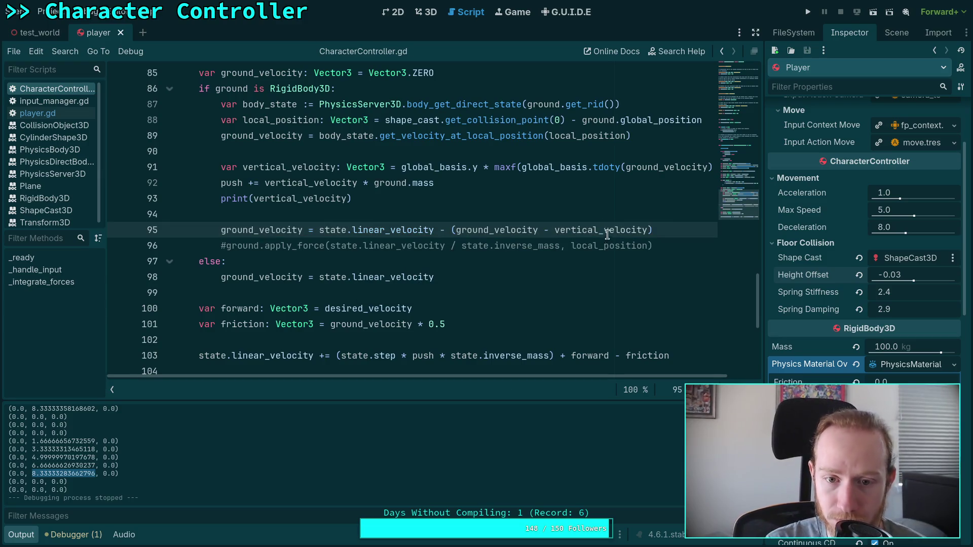
{"action": "left_click", "coordinate": [808, 12]}
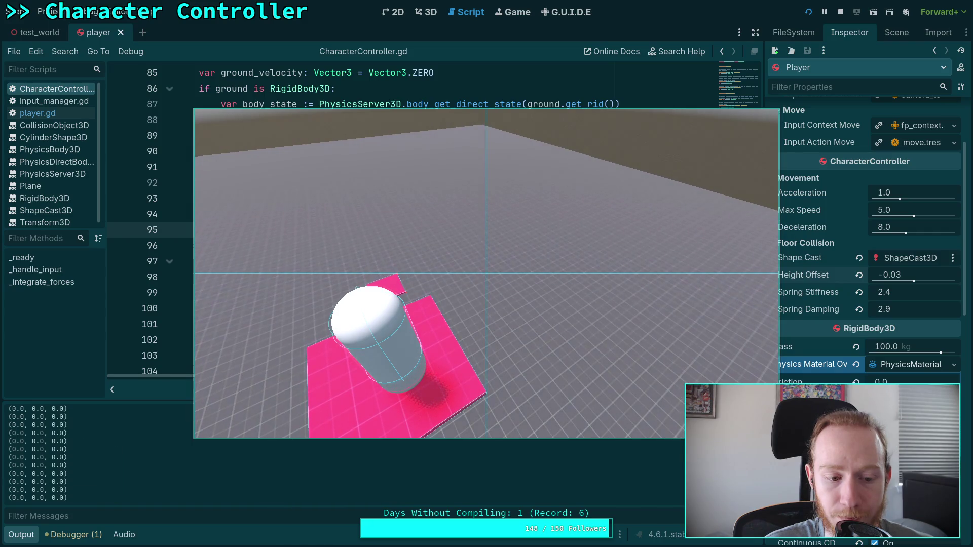
{"action": "left_click", "coordinate": [808, 11]}
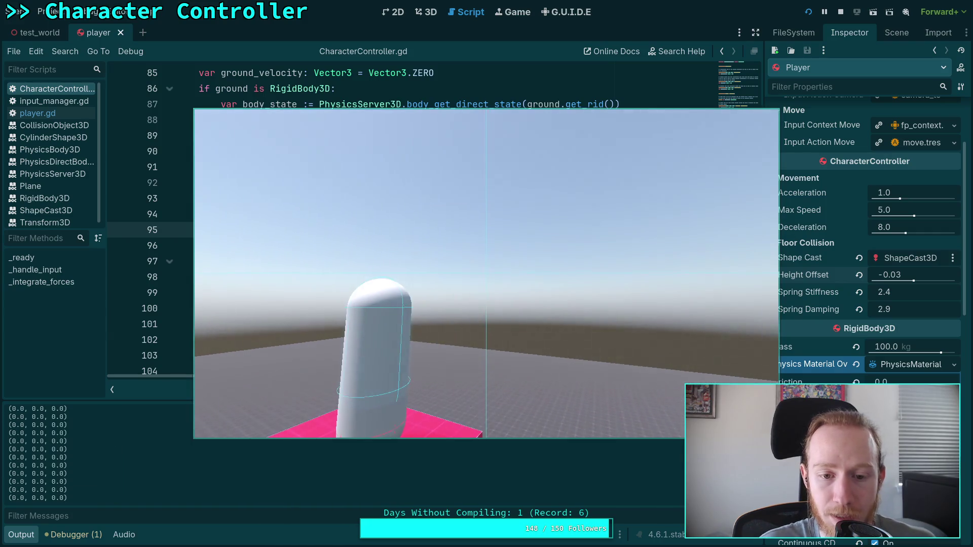
{"action": "left_click", "coordinate": [841, 12]}
{"action": "left_click", "coordinate": [398, 292]}
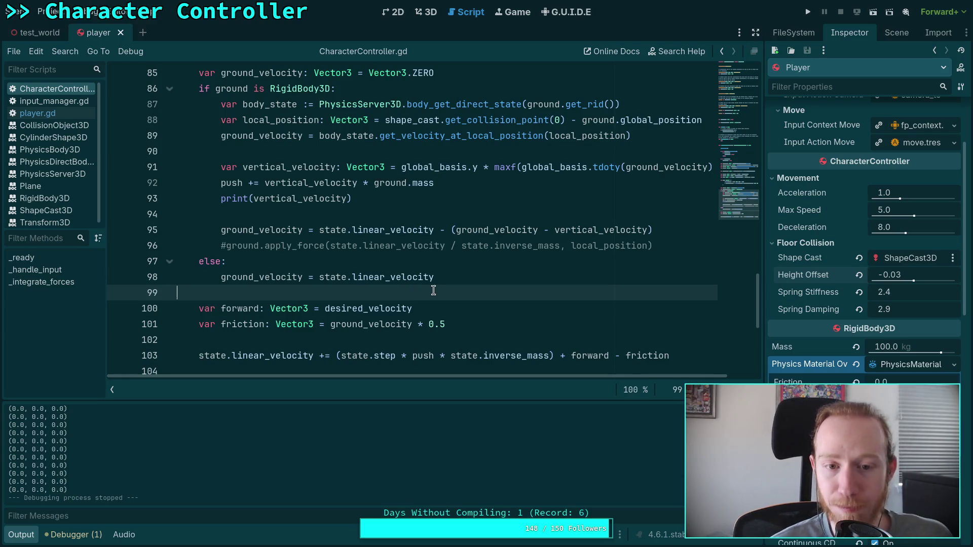
- Inspect the push declaration on line 79, then go to the commented apply_force line 96
{"action": "scroll", "coordinate": [435, 269], "scroll_direction": "up", "scroll_amount": 1}
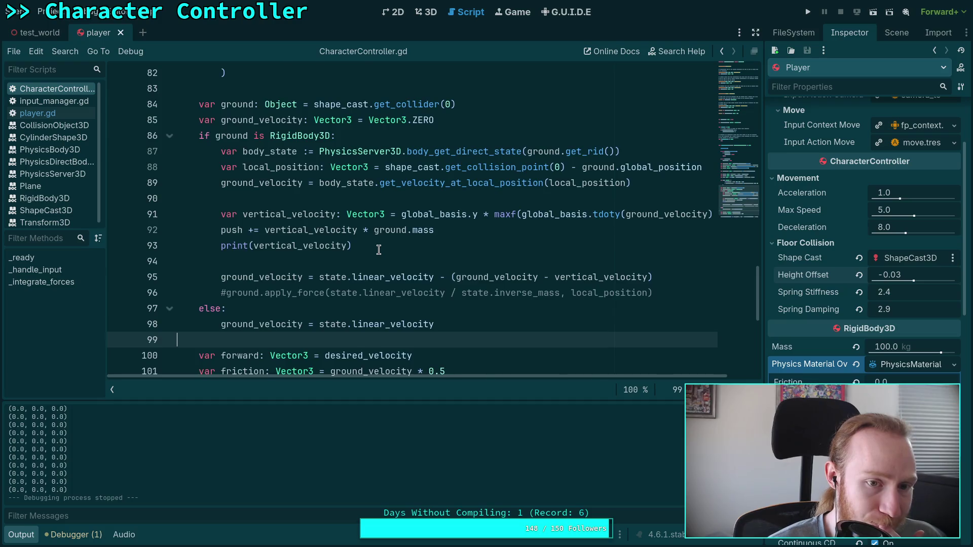
{"action": "scroll", "coordinate": [379, 250], "scroll_direction": "up", "scroll_amount": 2}
{"action": "scroll", "coordinate": [378, 249], "scroll_direction": "down", "scroll_amount": 1}
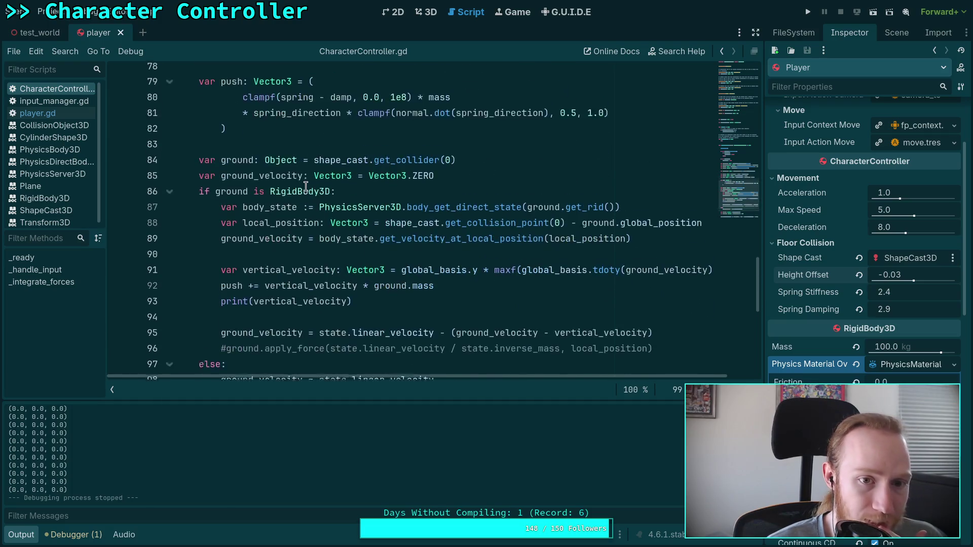
{"action": "scroll", "coordinate": [379, 249], "scroll_direction": "up", "scroll_amount": 1}
{"action": "double_click", "coordinate": [232, 120]}
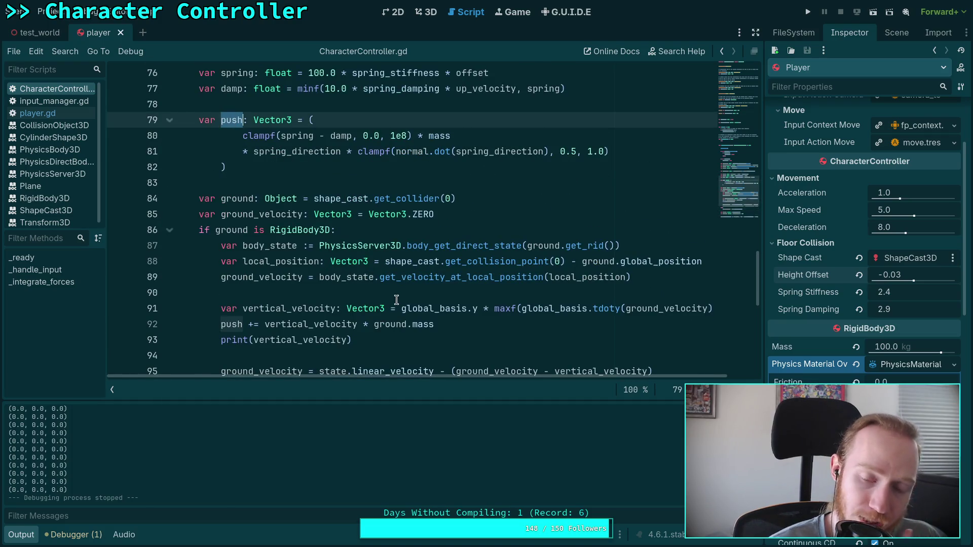
{"action": "scroll", "coordinate": [393, 303], "scroll_direction": "down", "scroll_amount": 1}
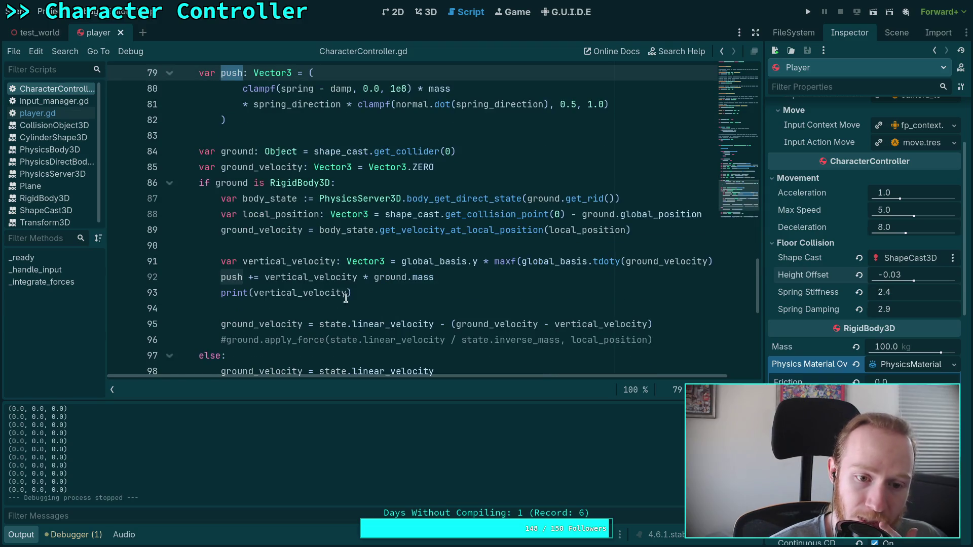
{"action": "left_click", "coordinate": [322, 245]}
{"action": "left_click", "coordinate": [226, 340]}
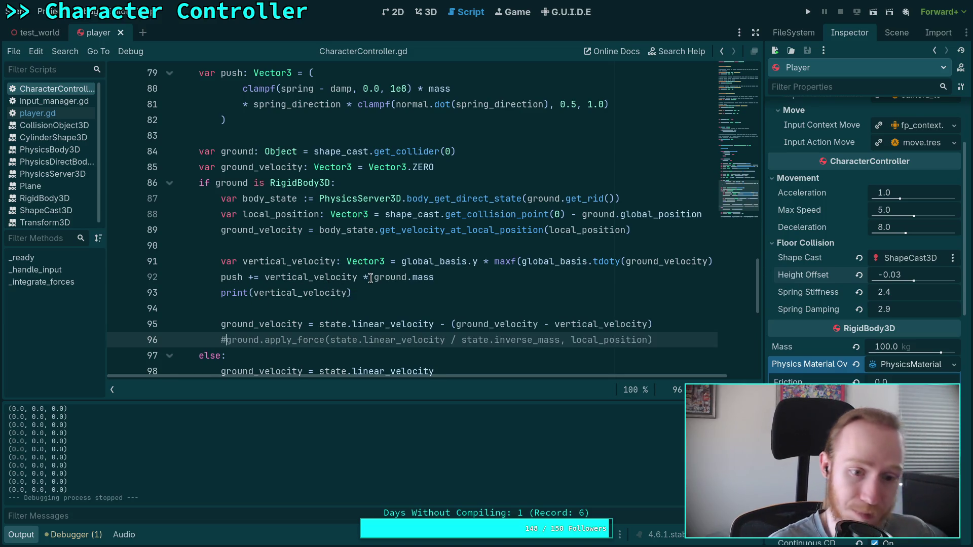
- Uncomment the ground.apply_force call and put a blank line above it
{"action": "key", "text": "BackSpace"}
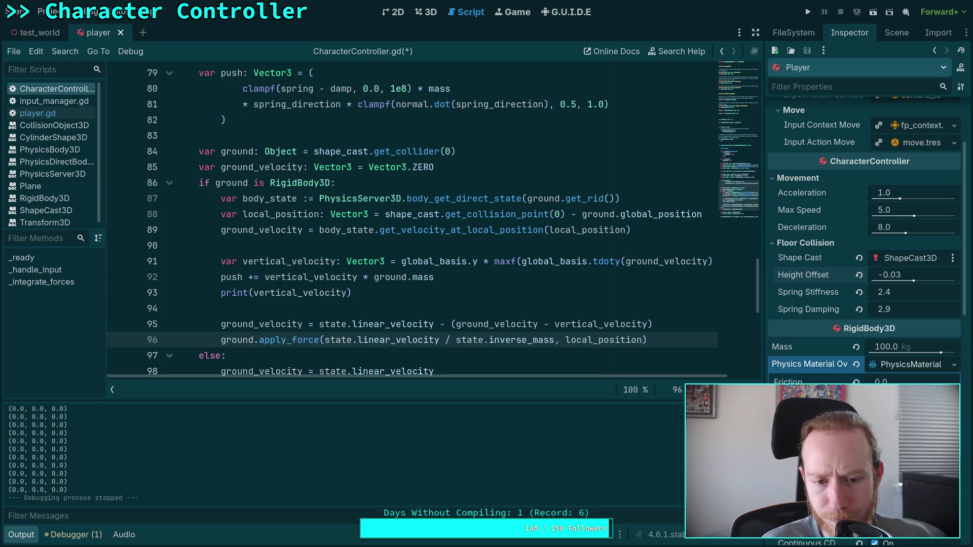
{"action": "key", "text": "Return"}
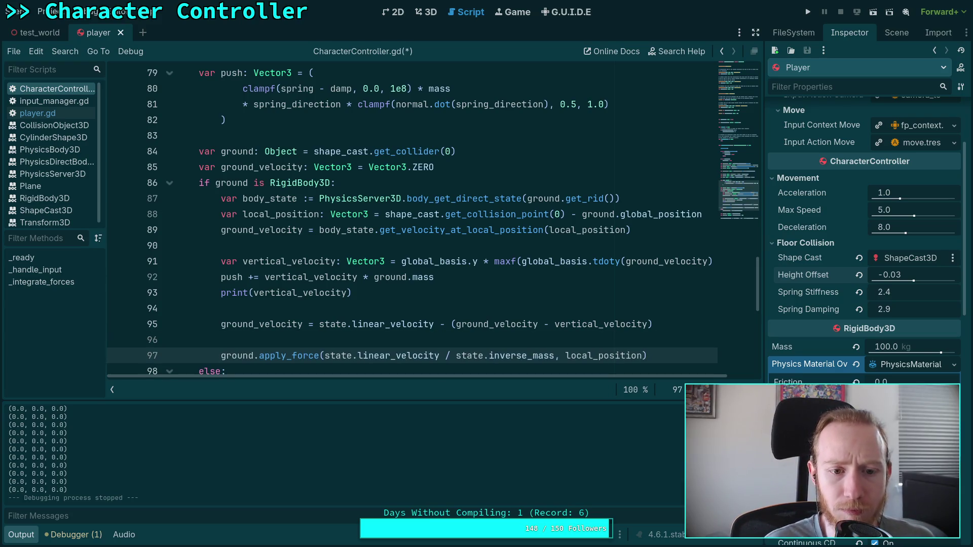
{"action": "scroll", "coordinate": [297, 344], "scroll_direction": "down", "scroll_amount": 1}
{"action": "scroll", "coordinate": [298, 344], "scroll_direction": "up", "scroll_amount": 1}
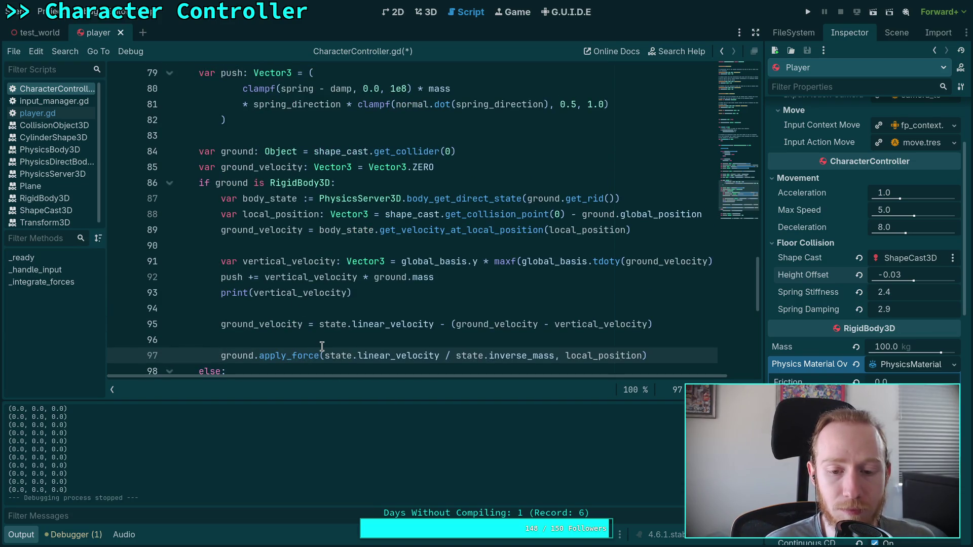
- Make apply_force pass push + (state.linear_velocity / state.inverse_mass) and move it up a line
{"action": "left_click", "coordinate": [555, 355]}
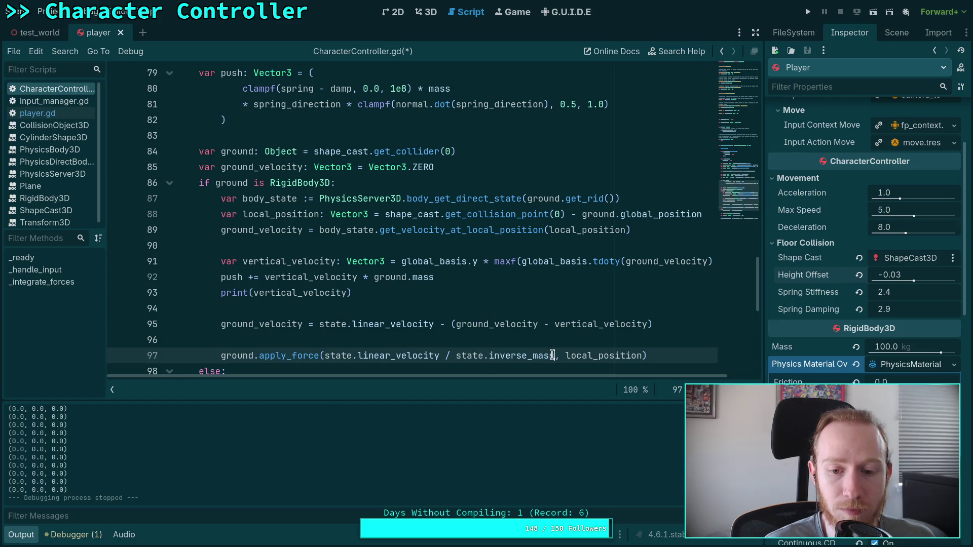
{"action": "type", "text": "+ "}
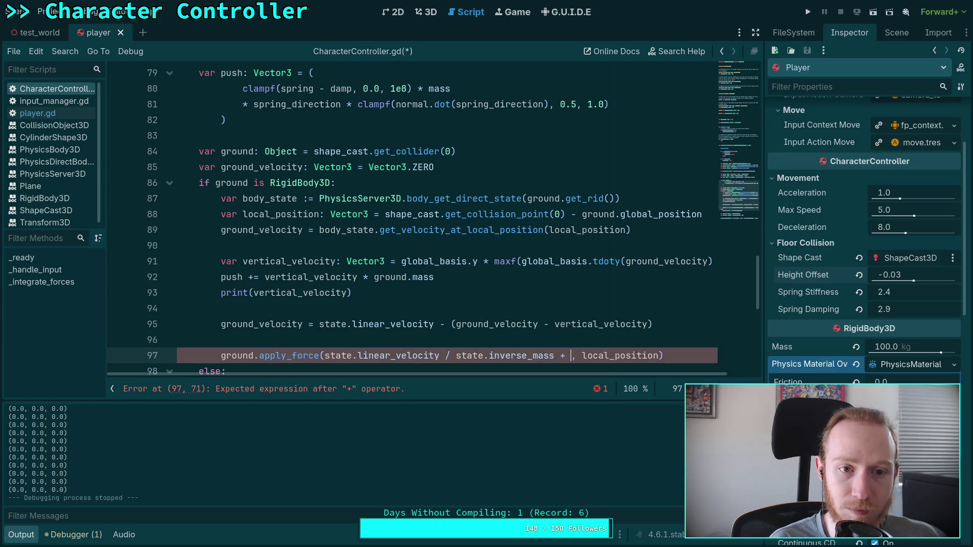
{"action": "type", "text": "push"}
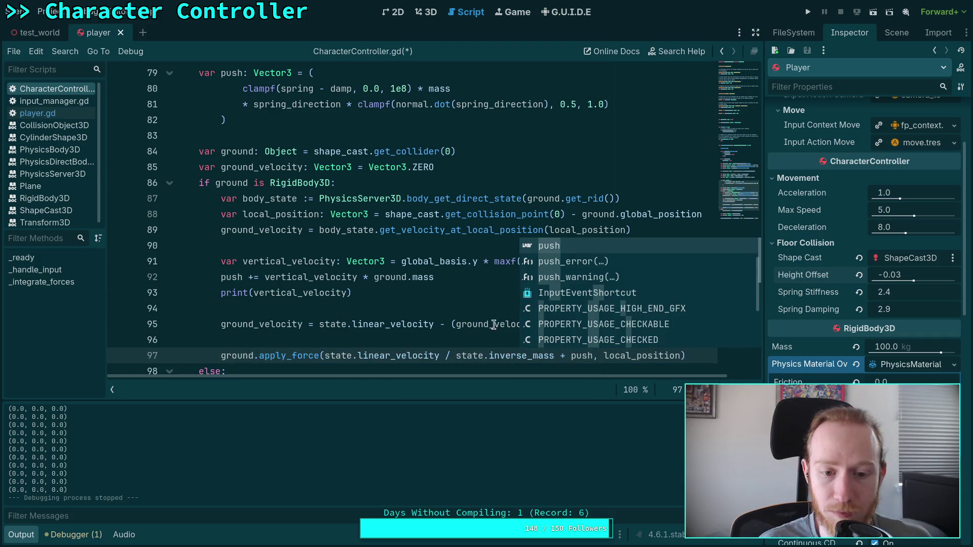
{"action": "left_click", "coordinate": [321, 356]}
{"action": "type", "text": "push "}
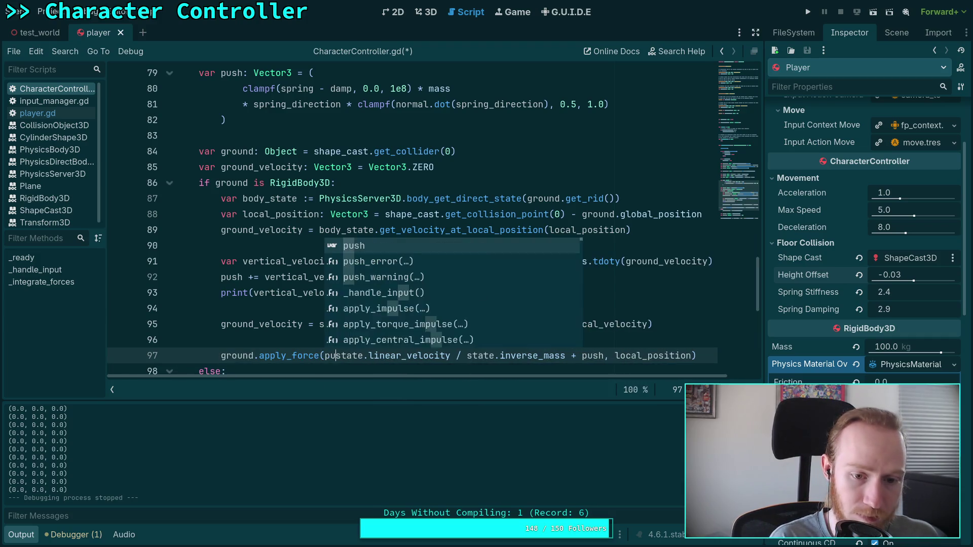
{"action": "type", "text": "+ ("}
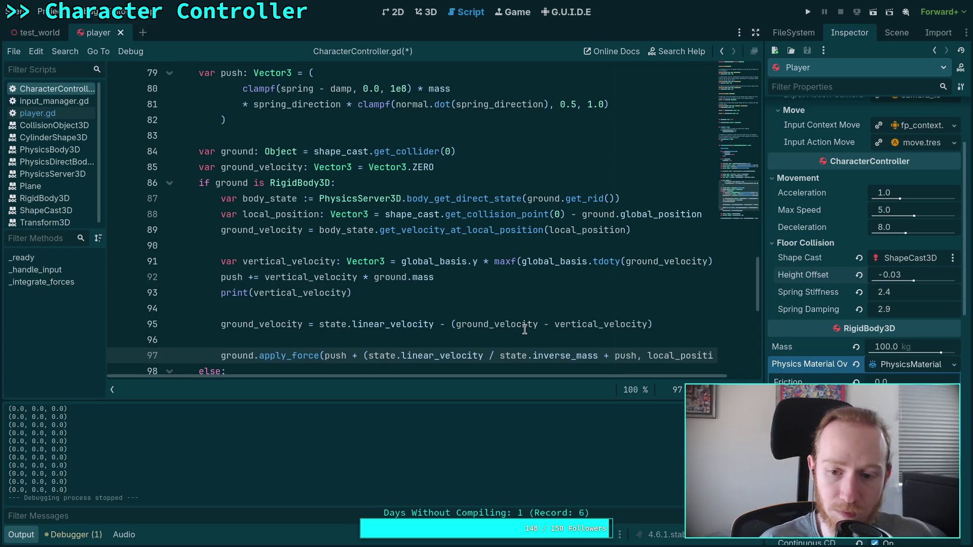
{"action": "left_click_drag", "start_coordinate": [599, 356], "coordinate": [637, 356]}
{"action": "key", "text": "BackSpace"}
{"action": "type", "text": ")"}
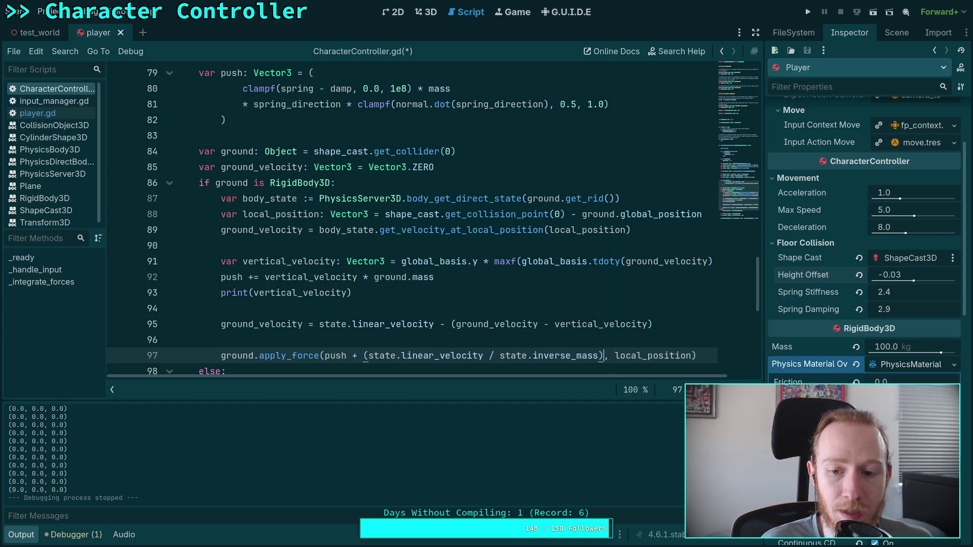
{"action": "key", "text": "alt+Up"}
{"action": "key", "text": "alt+Up"}
{"action": "key", "text": "alt+Up"}
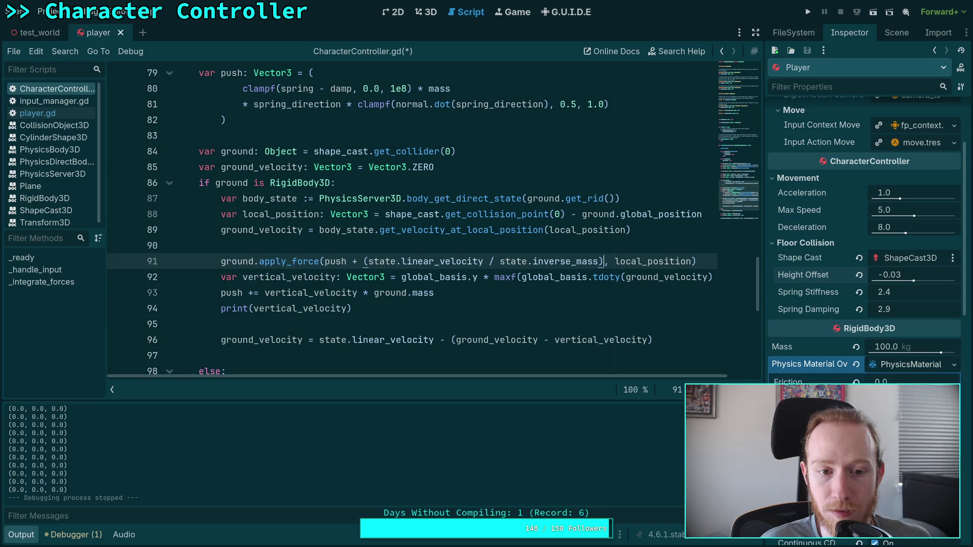
- Rename ground to body_state in the apply_force call and place it after local_position
{"action": "key", "text": "alt+Up"}
{"action": "key", "text": "alt+Up"}
{"action": "key", "text": "alt+Up"}
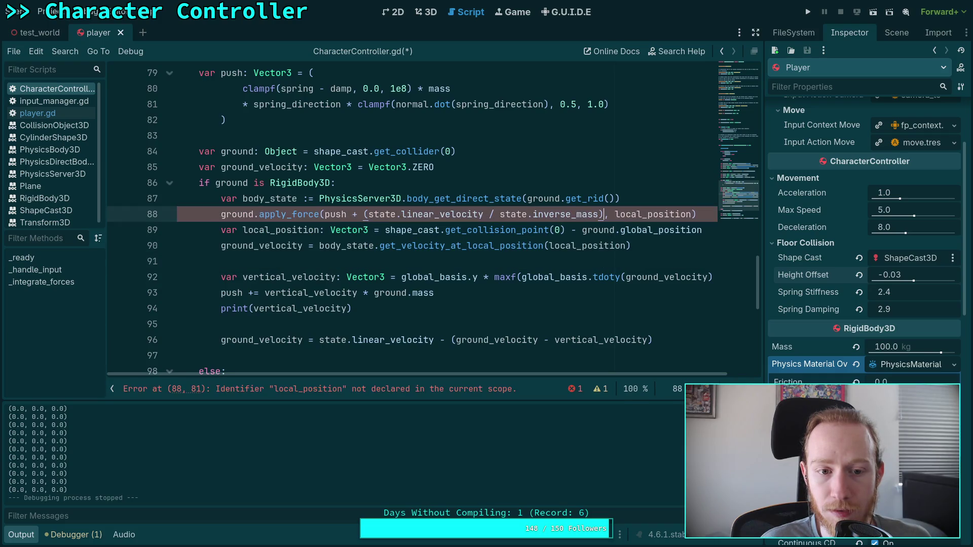
{"action": "left_click", "coordinate": [228, 213]}
{"action": "type", "text": "body_state"}
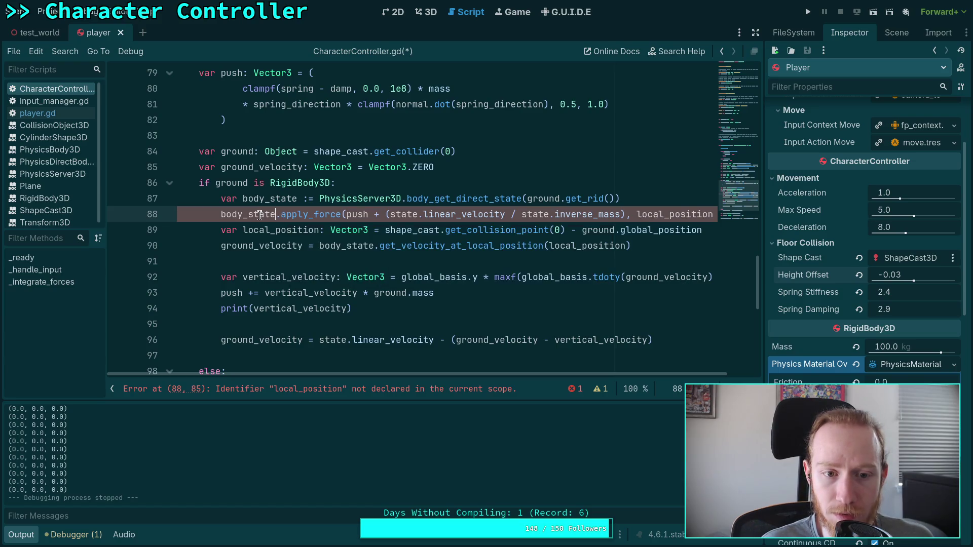
{"action": "mouse_move", "coordinate": [311, 218]}
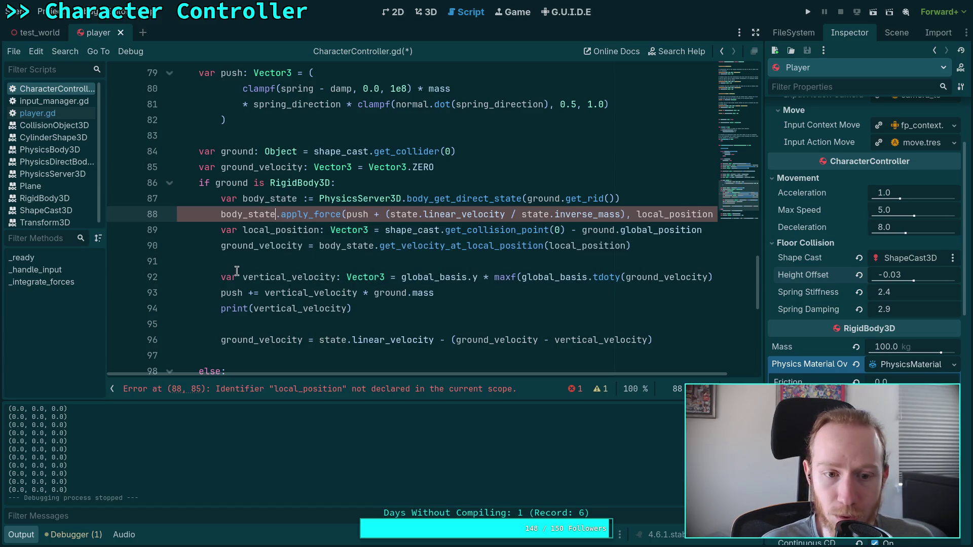
{"action": "left_click", "coordinate": [253, 231]}
{"action": "key", "text": "alt+Up"}
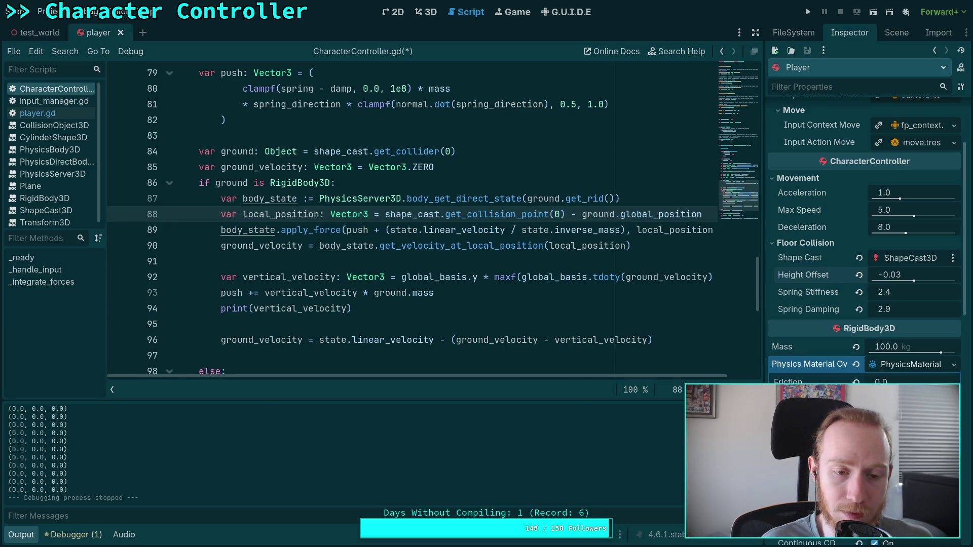
- Add blank lines around the apply_force call, separating it from ground_velocity
{"action": "key", "text": "End"}
{"action": "key", "text": "Return"}
{"action": "key", "text": "Down"}
{"action": "key", "text": "Down"}
{"action": "key", "text": "Return"}
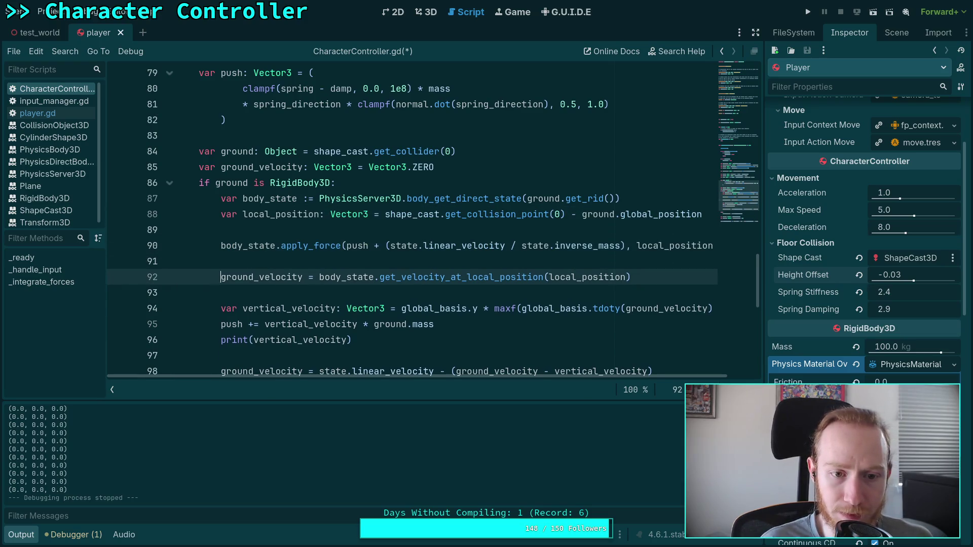
{"action": "key", "text": "Down"}
{"action": "key", "text": "Down"}
{"action": "key", "text": "Down"}
{"action": "key", "text": "End"}
{"action": "key", "text": "Return"}
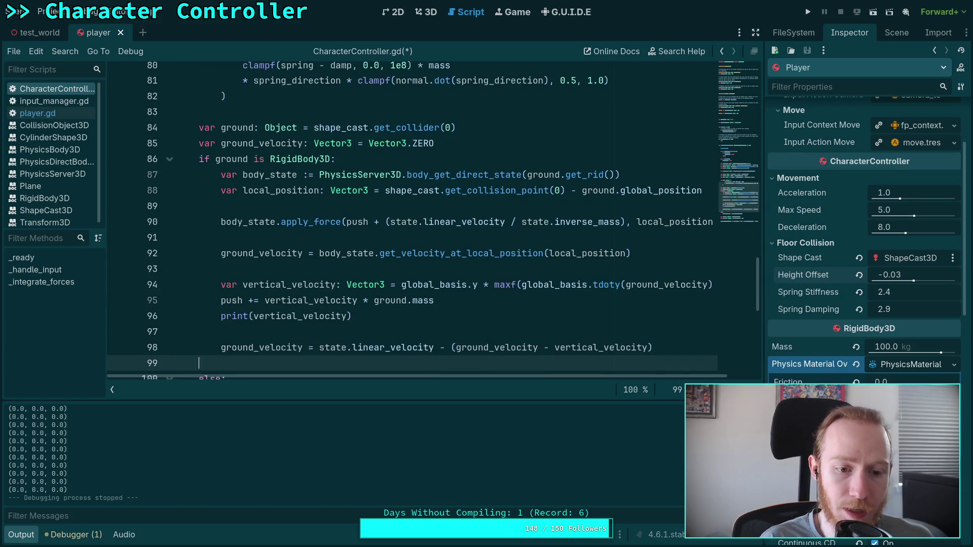
{"action": "key", "text": "BackSpace"}
{"action": "key", "text": "BackSpace"}
- Review the push and inverse_mass terms on line 90 and save CharacterController.gd
{"action": "double_click", "coordinate": [356, 222]}
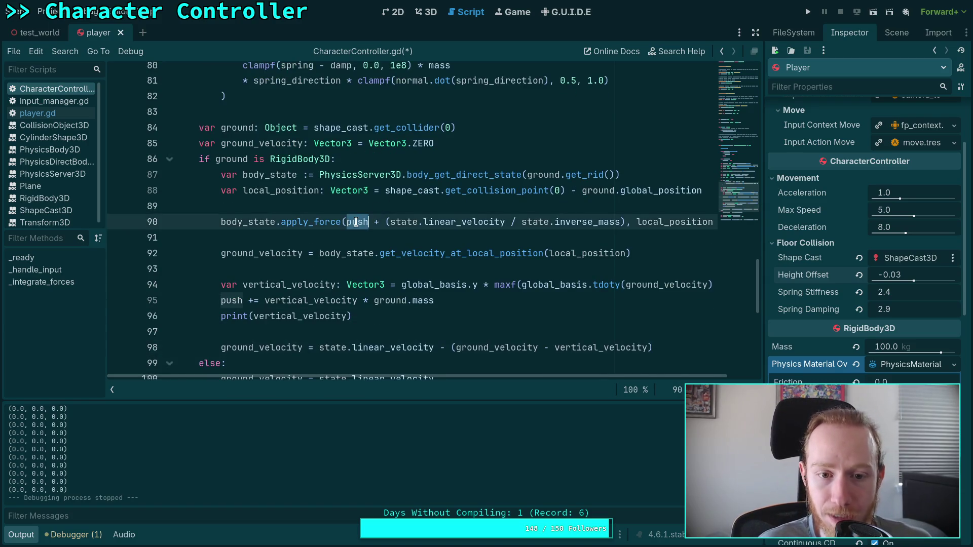
{"action": "scroll", "coordinate": [378, 196], "scroll_direction": "up", "scroll_amount": 2}
{"action": "left_click_drag", "start_coordinate": [388, 318], "coordinate": [630, 319]}
{"action": "left_click", "coordinate": [375, 319]}
{"action": "double_click", "coordinate": [354, 316]}
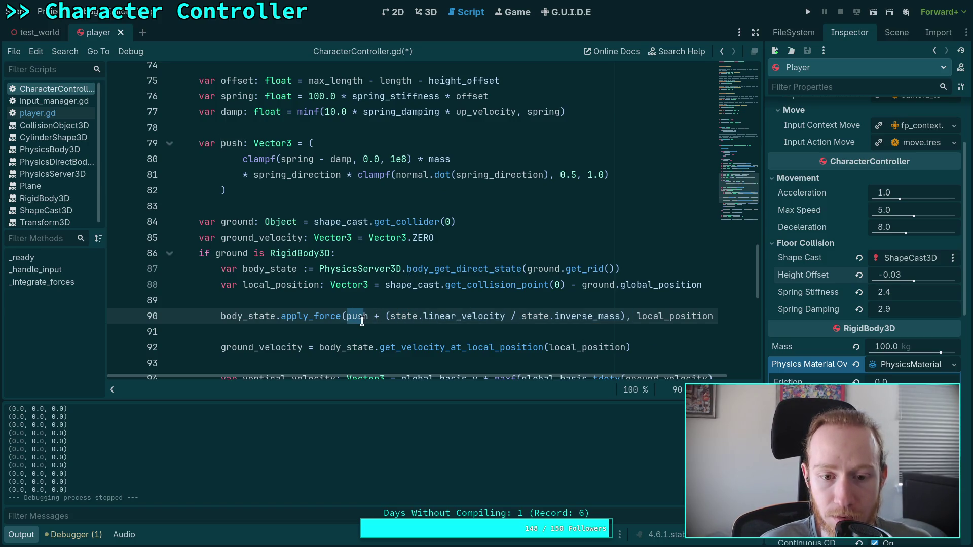
{"action": "left_click", "coordinate": [372, 318]}
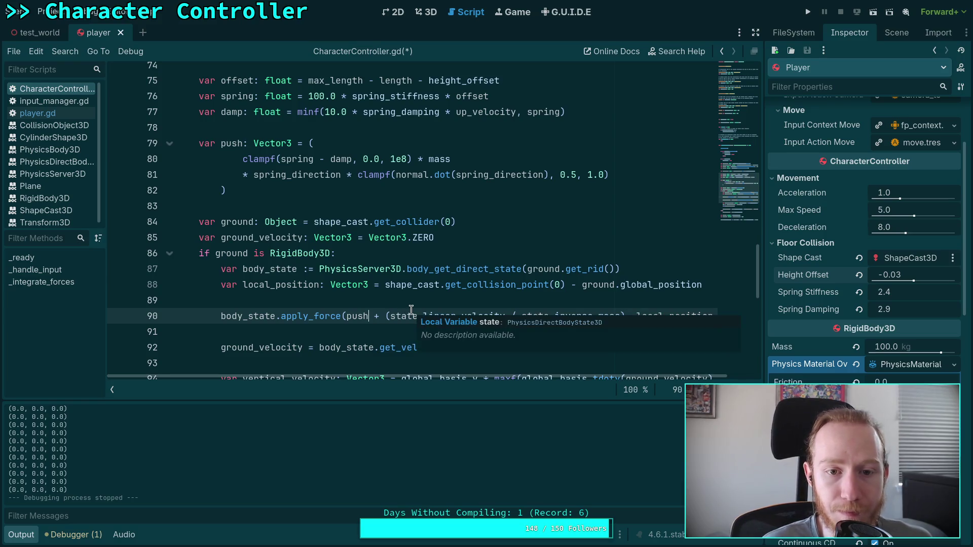
{"action": "scroll", "coordinate": [393, 245], "scroll_direction": "down", "scroll_amount": 1}
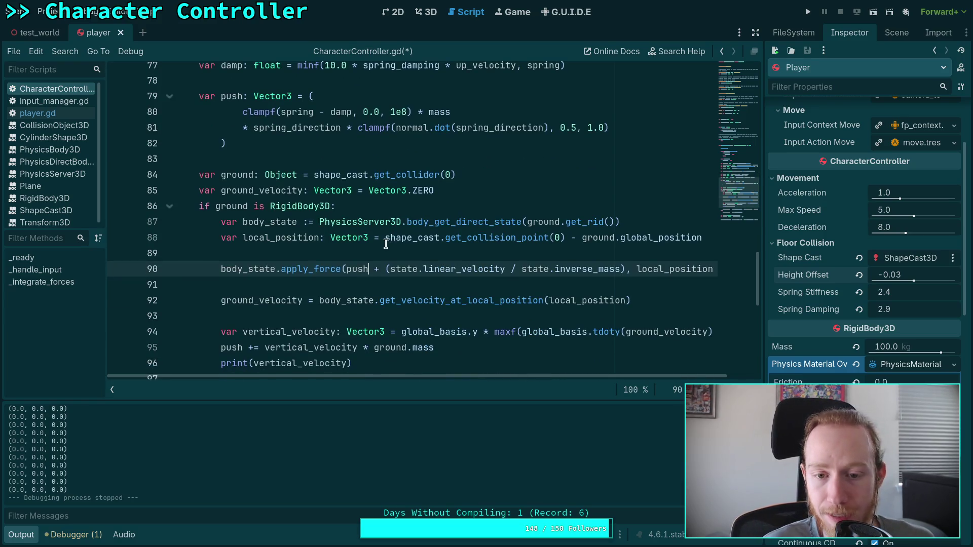
{"action": "scroll", "coordinate": [385, 239], "scroll_direction": "up", "scroll_amount": 4}
{"action": "key", "text": "ctrl+s"}
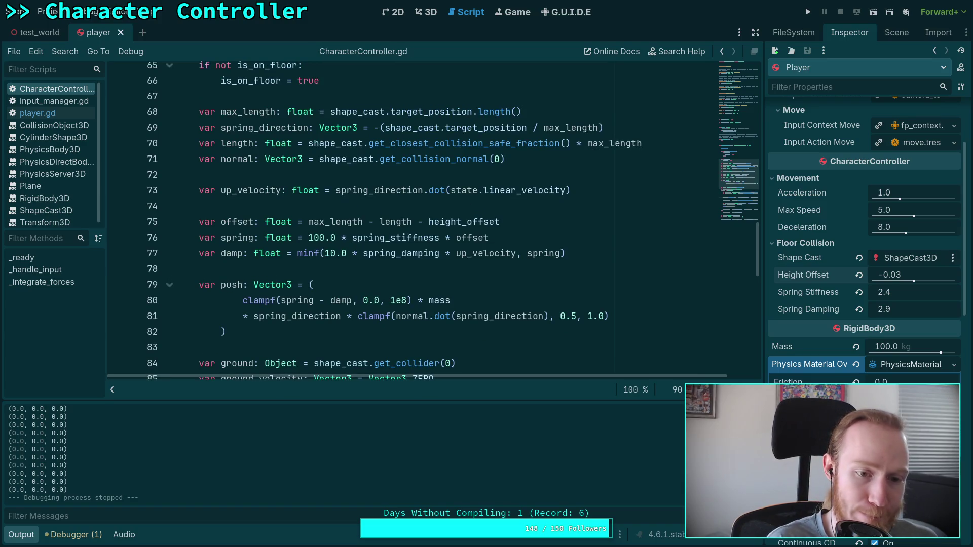
- Replace '/ state.inverse_' with '*' so the call uses state.linear_velocity * mass
{"action": "scroll", "coordinate": [368, 226], "scroll_direction": "down", "scroll_amount": 5}
{"action": "scroll", "coordinate": [388, 256], "scroll_direction": "up", "scroll_amount": 1}
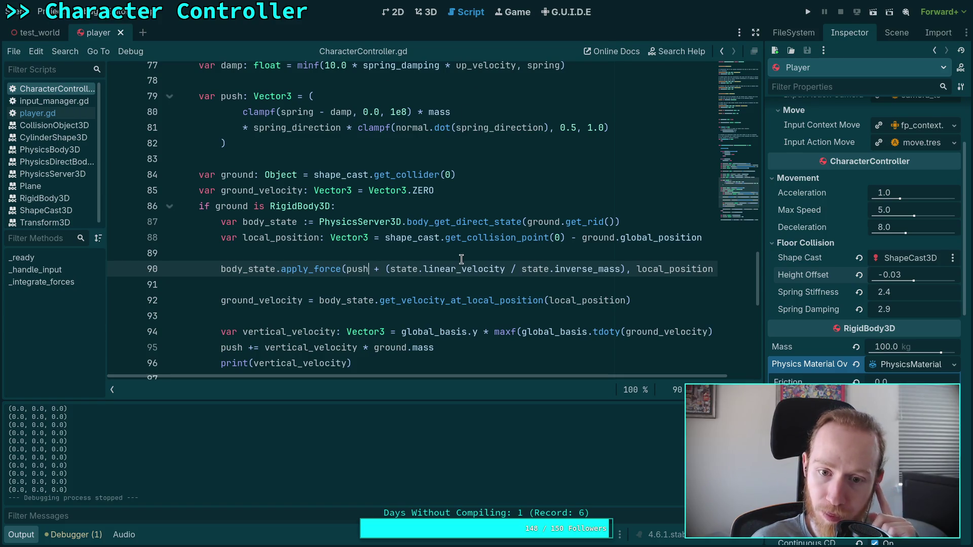
{"action": "left_click_drag", "start_coordinate": [509, 269], "coordinate": [596, 263]}
{"action": "key", "text": "BackSpace"}
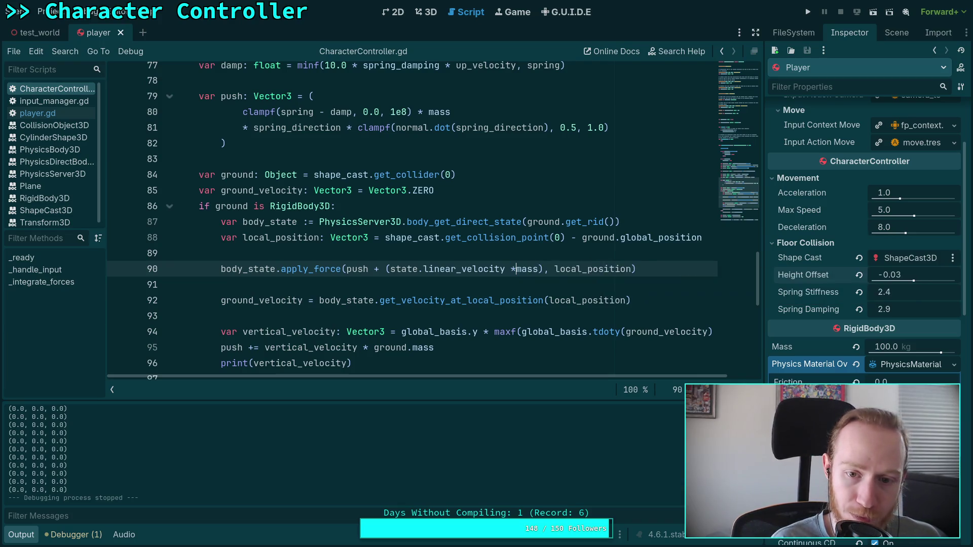
{"action": "type", "text": "*"}
{"action": "left_click", "coordinate": [531, 255]}
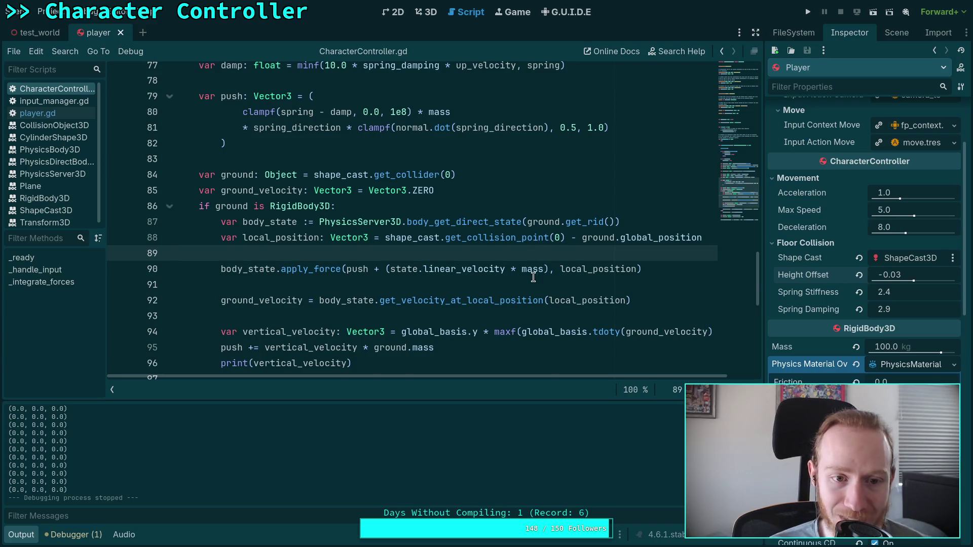
- Collapse the Output panel and review the enlarged script
{"action": "scroll", "coordinate": [533, 277], "scroll_direction": "up", "scroll_amount": 4}
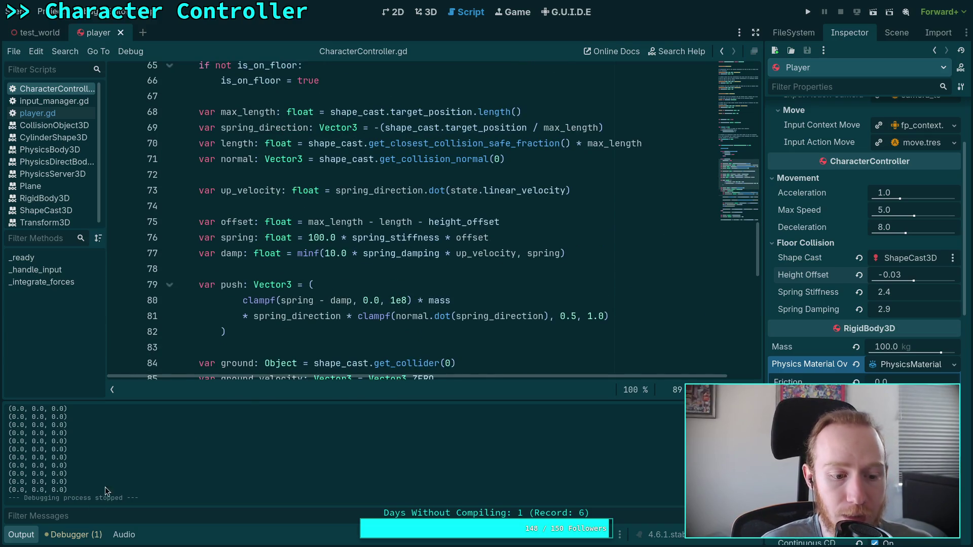
{"action": "left_click", "coordinate": [21, 536]}
{"action": "left_click", "coordinate": [227, 354]}
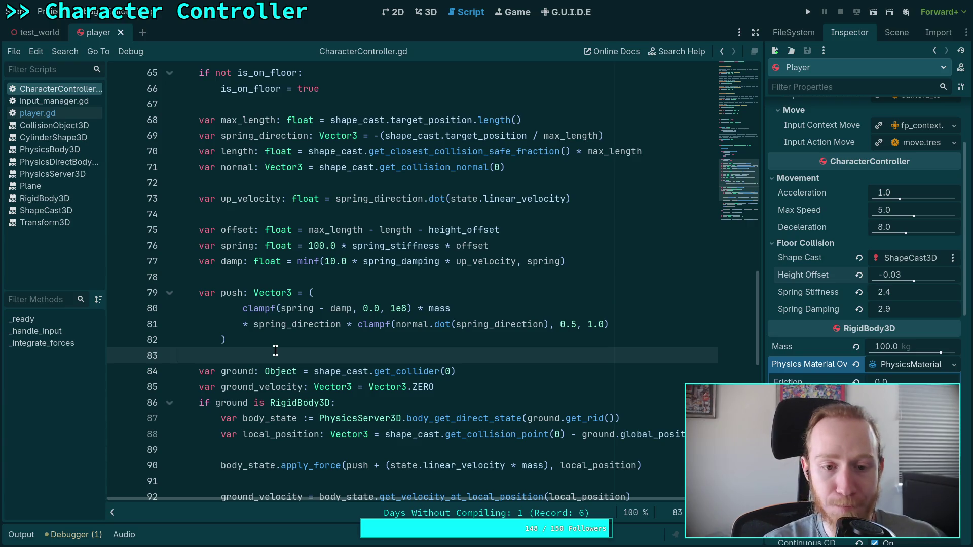
{"action": "left_click", "coordinate": [373, 276]}
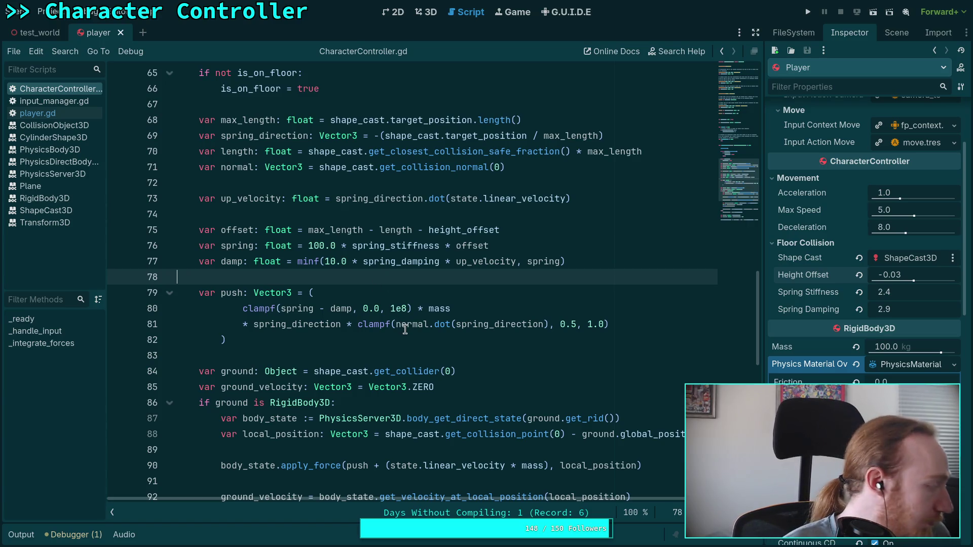
{"action": "scroll", "coordinate": [408, 330], "scroll_direction": "up", "scroll_amount": 4}
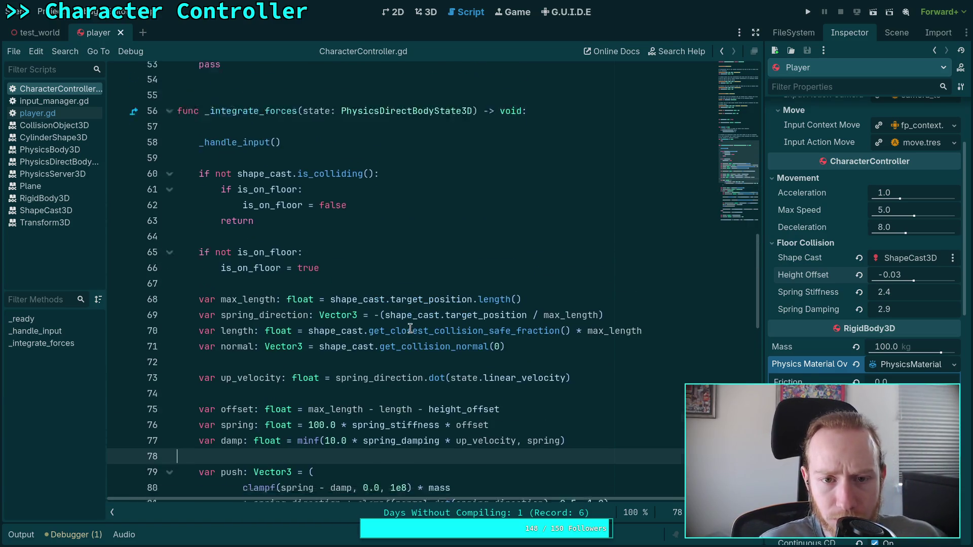
{"action": "scroll", "coordinate": [410, 329], "scroll_direction": "down", "scroll_amount": 10}
{"action": "scroll", "coordinate": [334, 325], "scroll_direction": "up", "scroll_amount": 2}
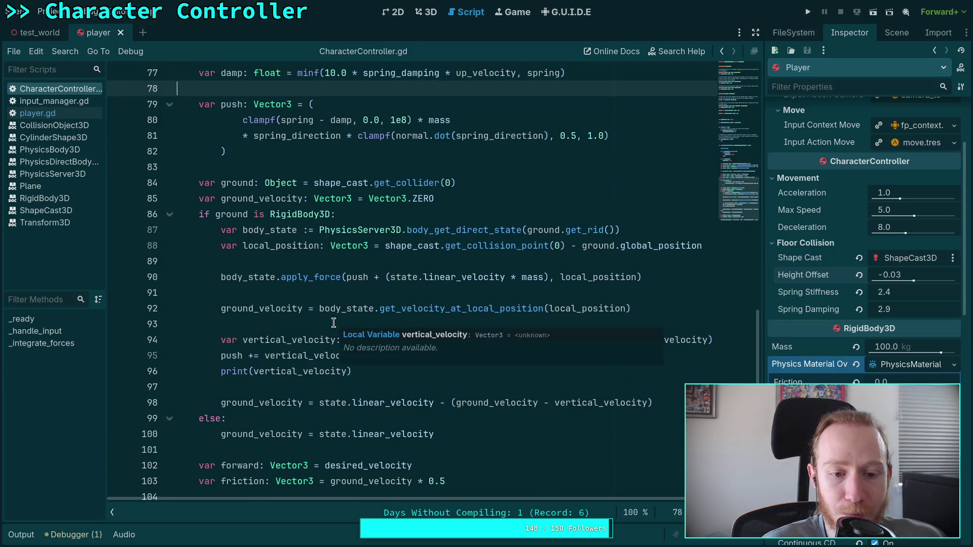
{"action": "scroll", "coordinate": [334, 323], "scroll_direction": "up", "scroll_amount": 4}
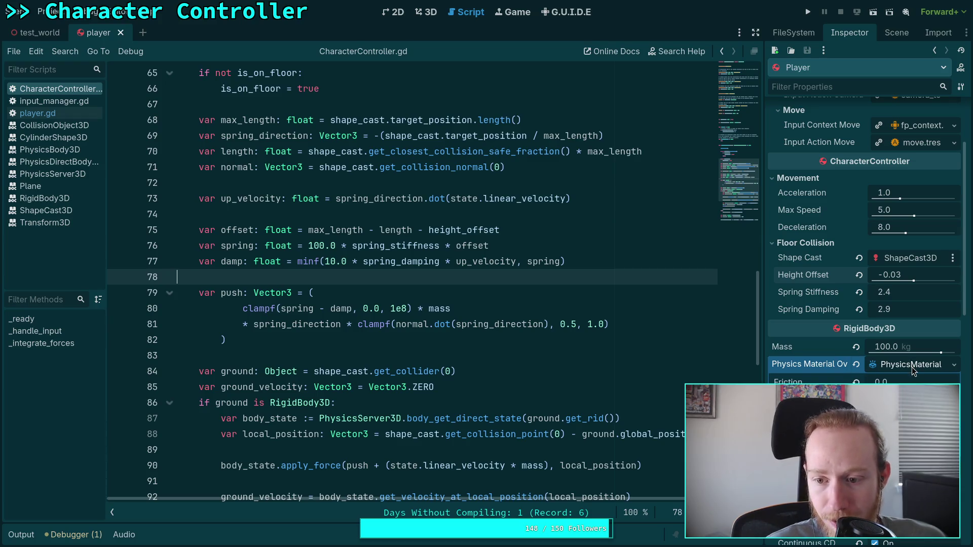
{"action": "scroll", "coordinate": [883, 309], "scroll_direction": "up", "scroll_amount": 3}
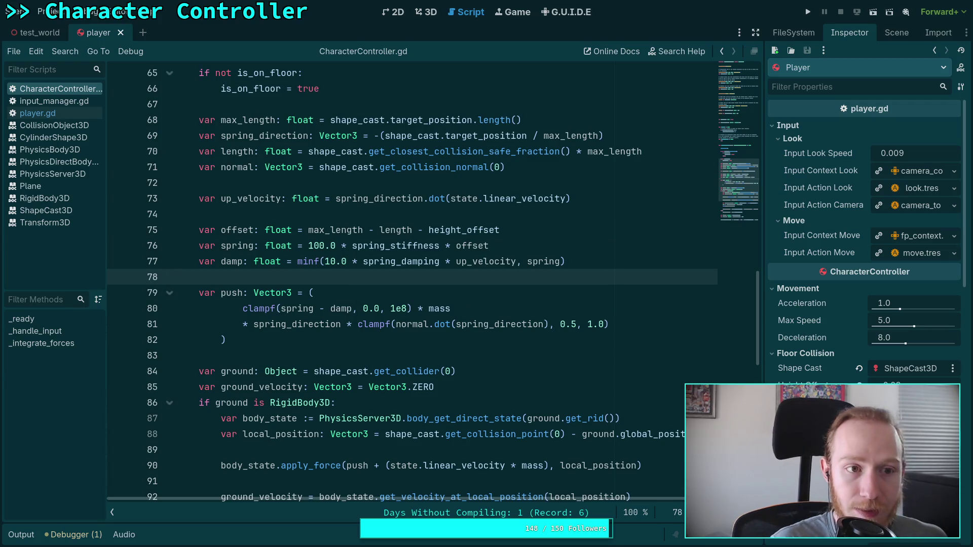
- Test-run and stop the game, then open test_world in 3D focused on the Player
{"action": "key", "text": "F5"}
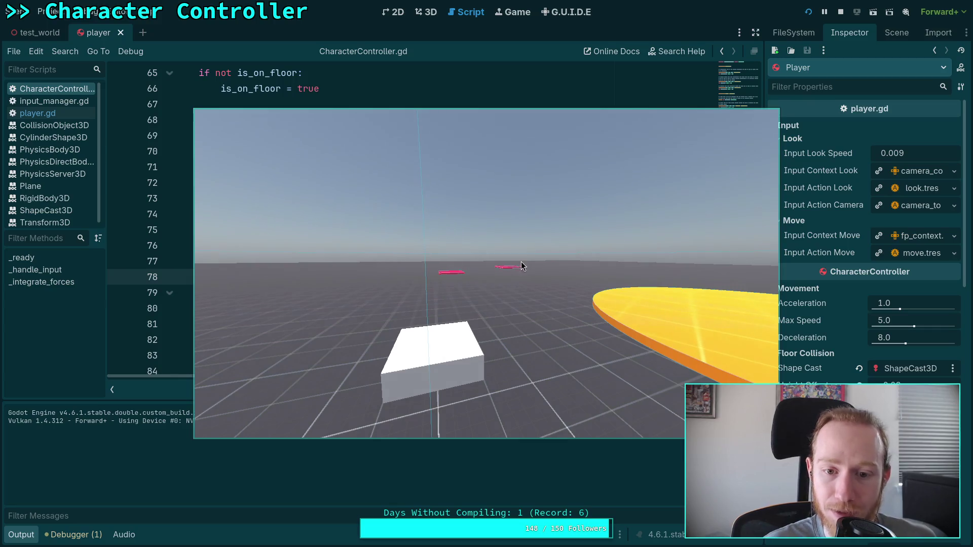
{"action": "key", "text": "F8"}
{"action": "left_click", "coordinate": [426, 12]}
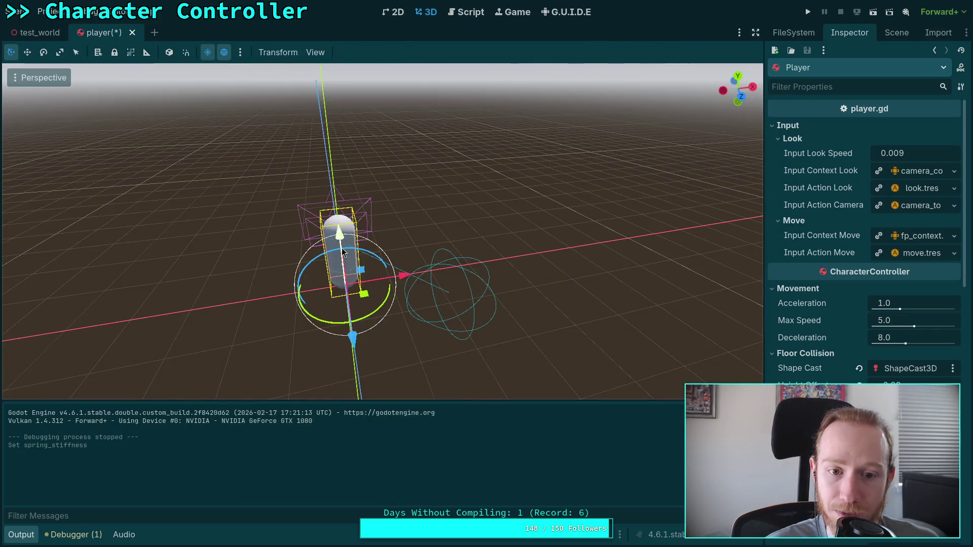
{"action": "left_click", "coordinate": [38, 32]}
{"action": "key", "text": "f"}
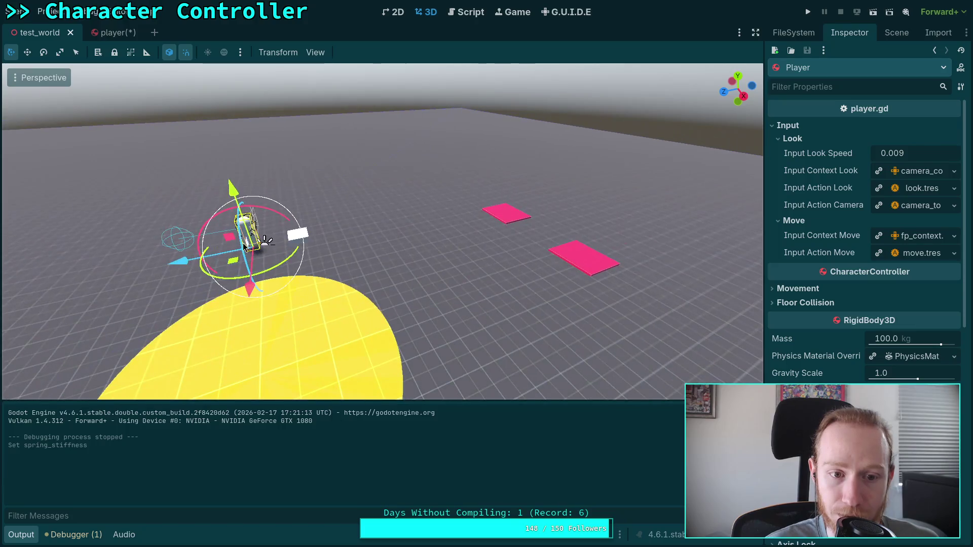
- Move the Player capsule onto a pink platform, undo the raise, and save the scene
{"action": "mouse_move", "coordinate": [242, 242]}
{"action": "left_mouse_down"}
{"action": "mouse_move", "coordinate": [567, 238]}
{"action": "mouse_move", "coordinate": [545, 228]}
{"action": "left_mouse_up"}
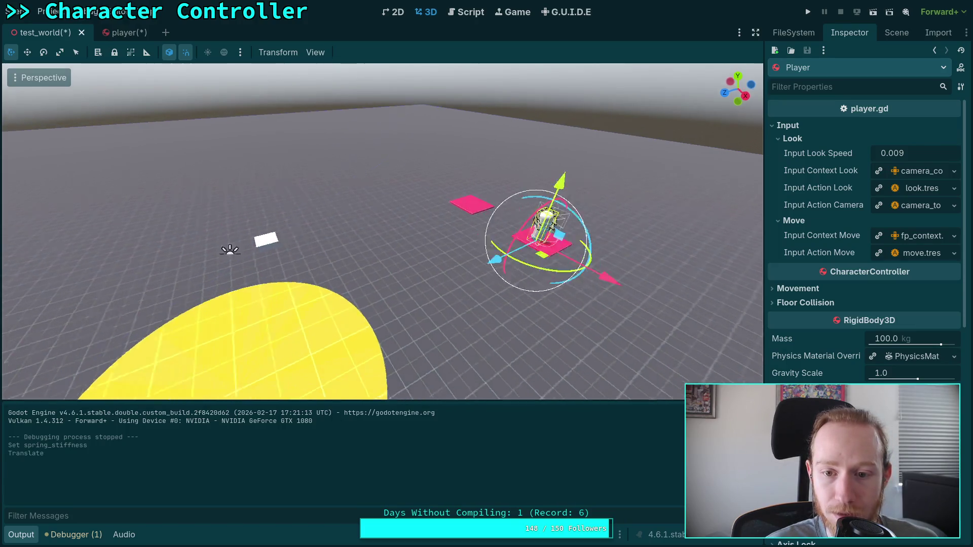
{"action": "key", "text": "f"}
{"action": "left_click_drag", "start_coordinate": [402, 276], "coordinate": [353, 271]}
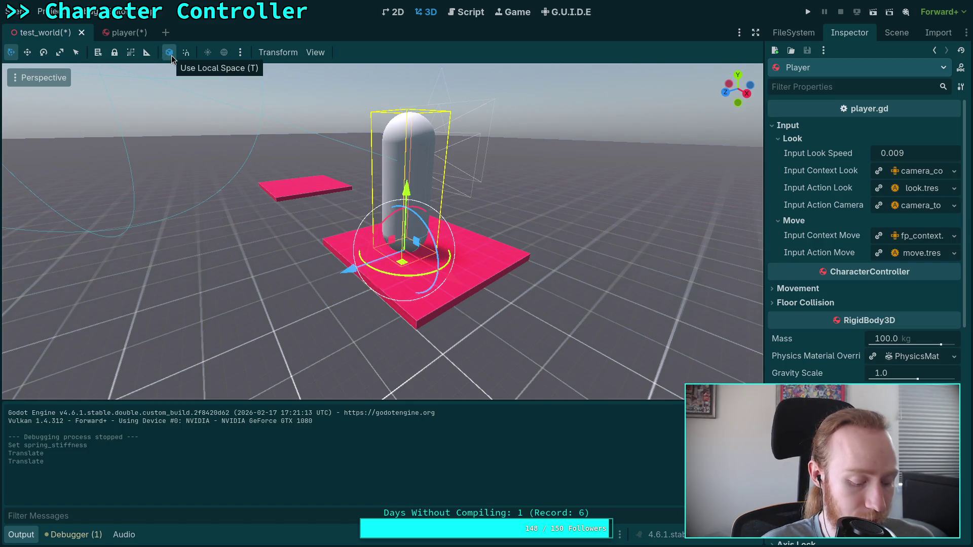
{"action": "scroll", "coordinate": [478, 236], "scroll_direction": "up", "scroll_amount": 2}
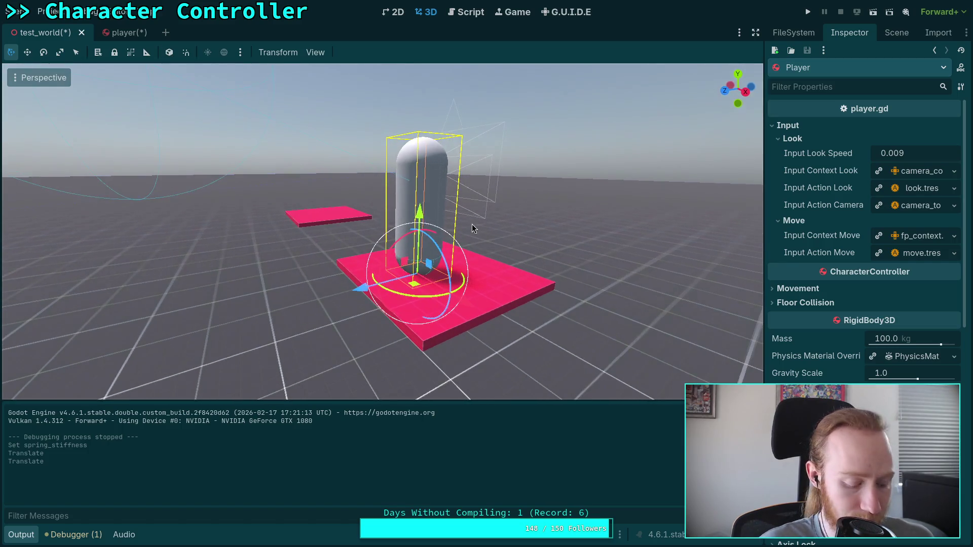
{"action": "scroll", "coordinate": [472, 224], "scroll_direction": "up", "scroll_amount": 3}
{"action": "left_click_drag", "start_coordinate": [383, 172], "coordinate": [383, 151]}
{"action": "key", "text": "ctrl+z"}
{"action": "scroll", "coordinate": [458, 236], "scroll_direction": "down", "scroll_amount": 8}
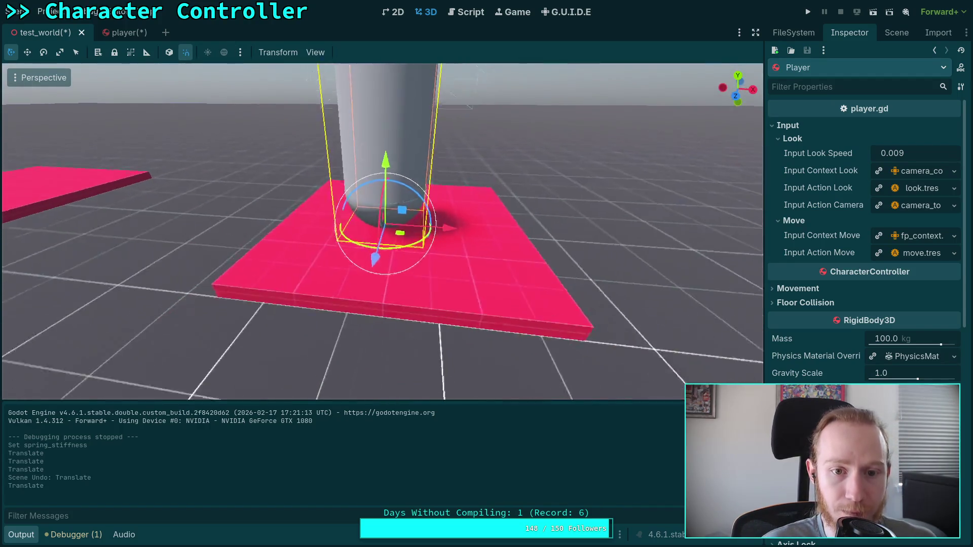
{"action": "key", "text": "ctrl+s"}
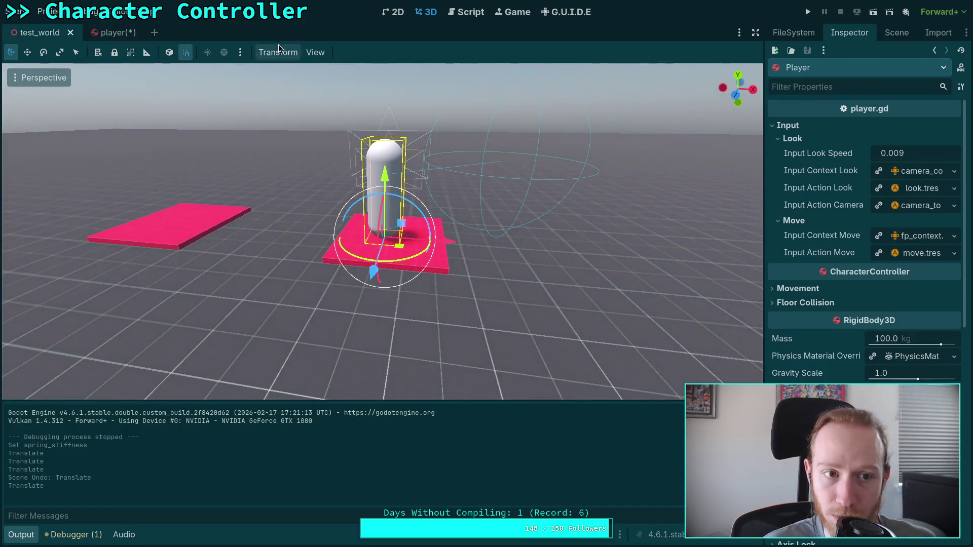
- Set camera_third_person to true on line 33 of player.gd, save, and briefly test-run
{"action": "left_click", "coordinate": [465, 12]}
{"action": "left_click", "coordinate": [43, 113]}
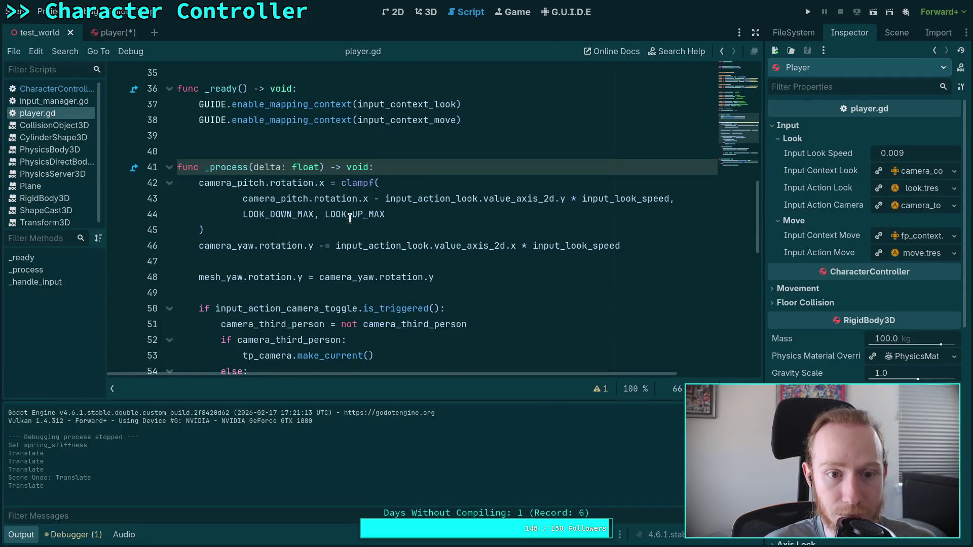
{"action": "scroll", "coordinate": [350, 218], "scroll_direction": "up", "scroll_amount": 8}
{"action": "scroll", "coordinate": [350, 276], "scroll_direction": "down", "scroll_amount": 2}
{"action": "double_click", "coordinate": [369, 277]}
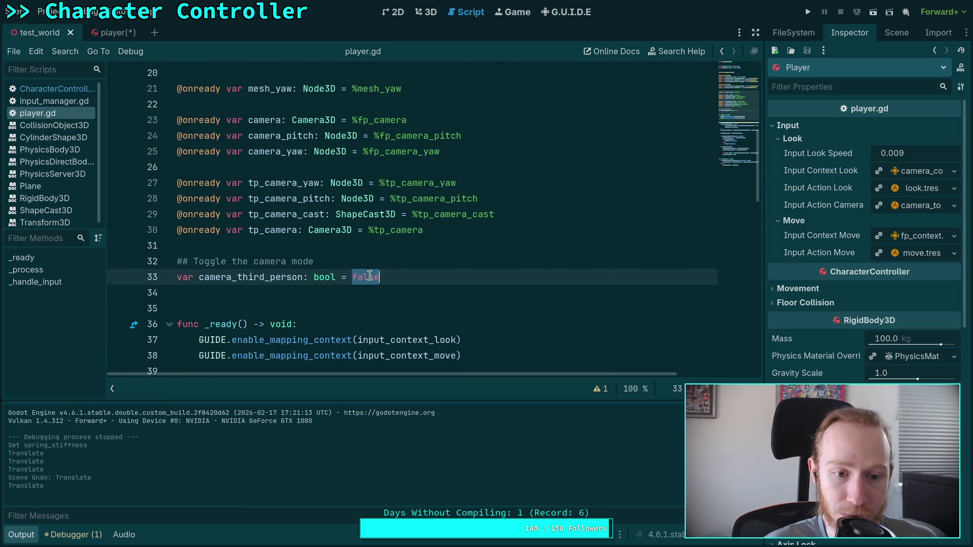
{"action": "type", "text": "true"}
{"action": "key", "text": "ctrl+s"}
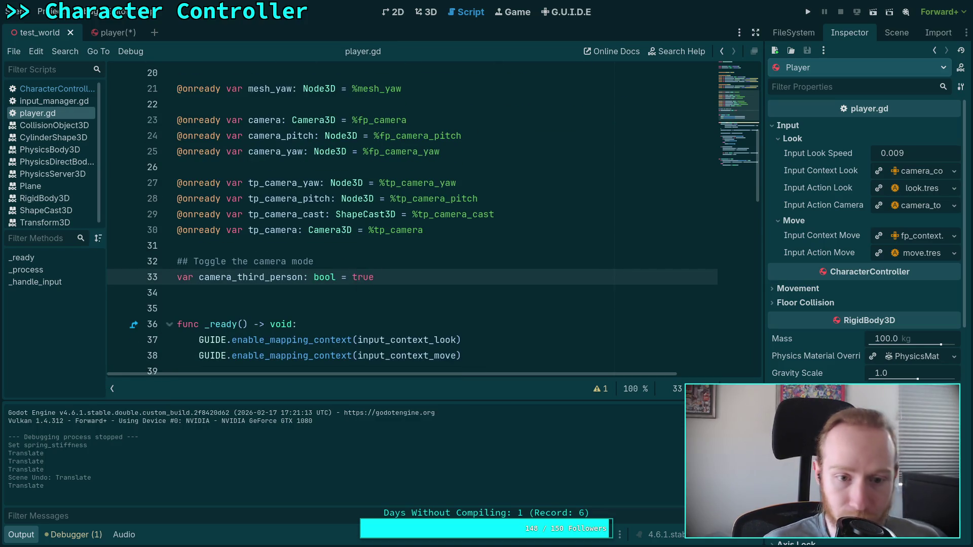
{"action": "left_click", "coordinate": [808, 12]}
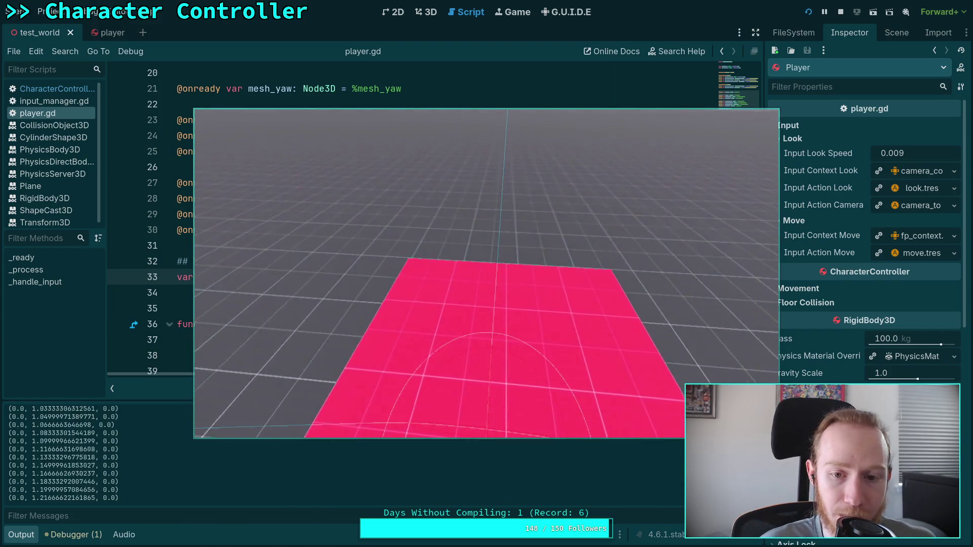
{"action": "left_click", "coordinate": [840, 11]}
- Unindent the camera-switching if/else block on lines 52–55 one level
{"action": "scroll", "coordinate": [422, 231], "scroll_direction": "down", "scroll_amount": 4}
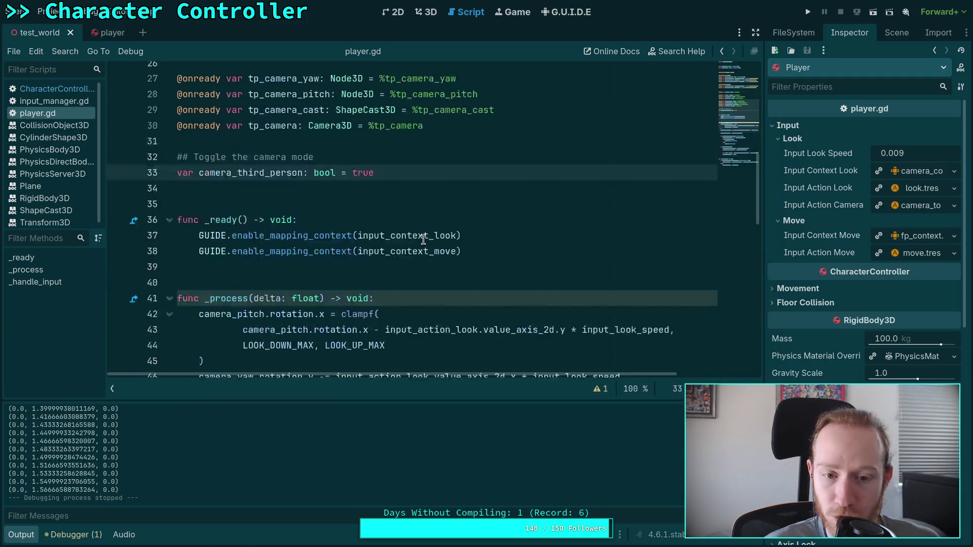
{"action": "scroll", "coordinate": [421, 230], "scroll_direction": "down", "scroll_amount": 4}
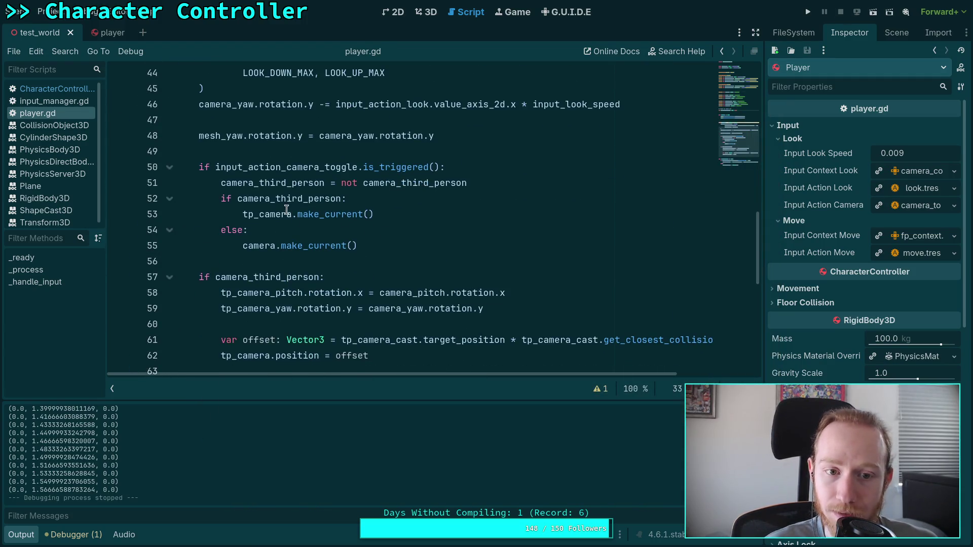
{"action": "scroll", "coordinate": [241, 201], "scroll_direction": "down", "scroll_amount": 1}
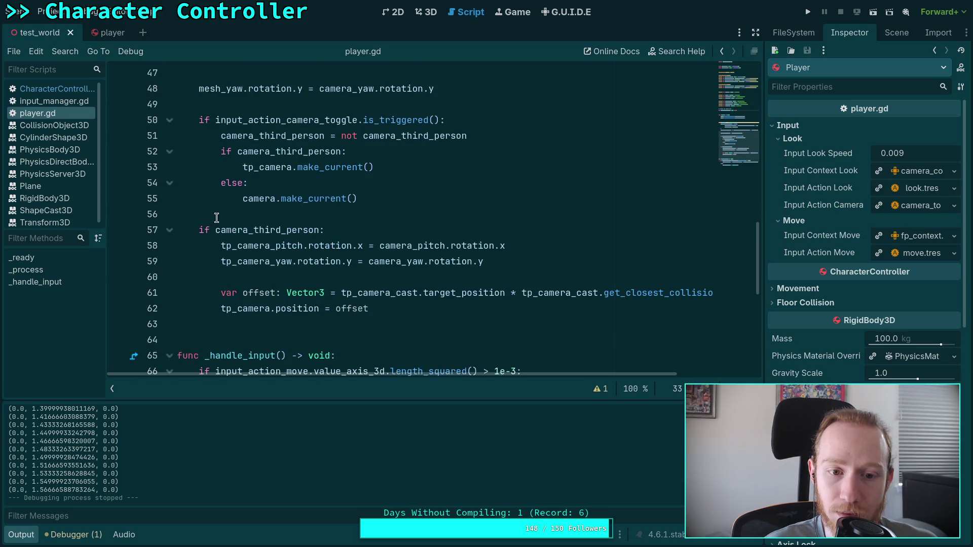
{"action": "left_click", "coordinate": [236, 229]}
{"action": "left_click", "coordinate": [406, 171]}
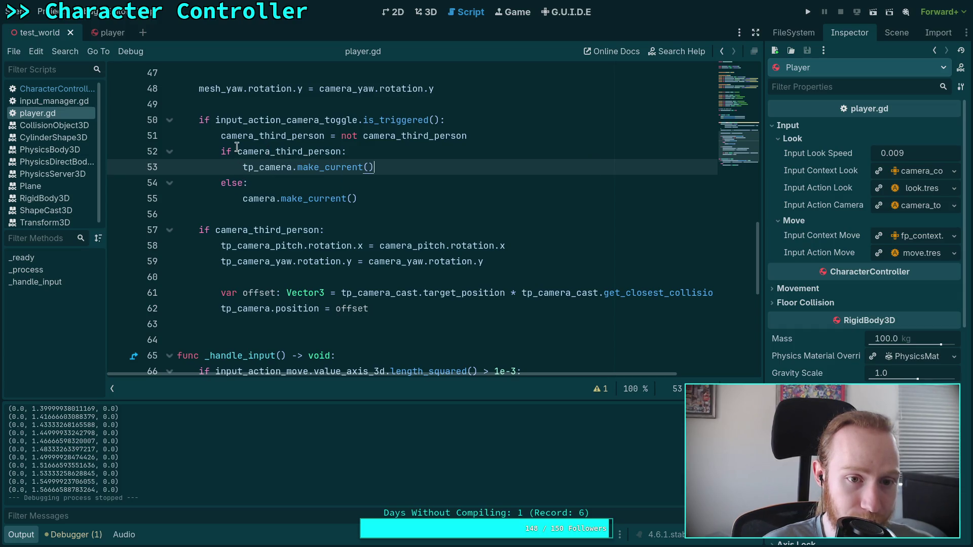
{"action": "mouse_move", "coordinate": [237, 150]}
{"action": "left_mouse_down"}
{"action": "mouse_move", "coordinate": [304, 170]}
{"action": "mouse_move", "coordinate": [303, 199]}
{"action": "left_mouse_up"}
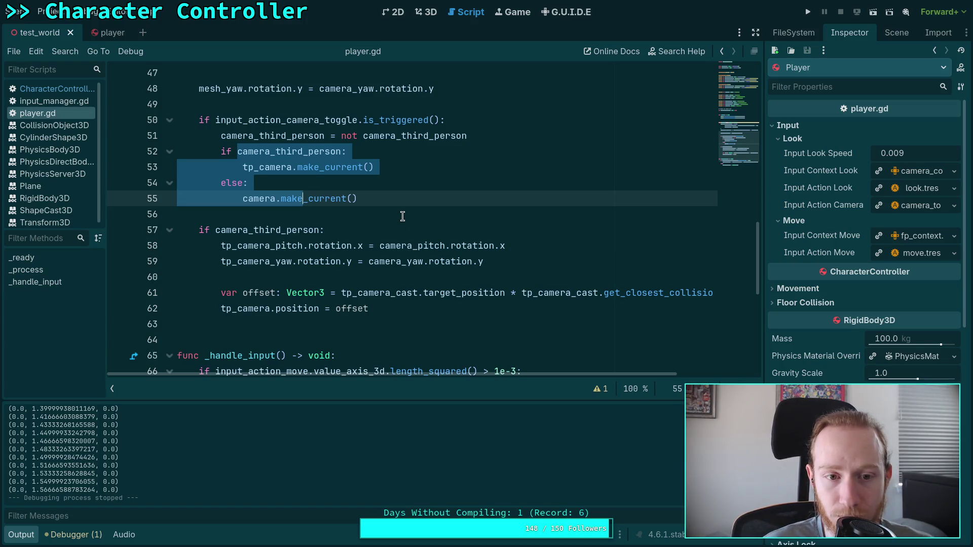
{"action": "left_click", "coordinate": [403, 216]}
{"action": "left_click_drag", "start_coordinate": [376, 197], "coordinate": [222, 151]}
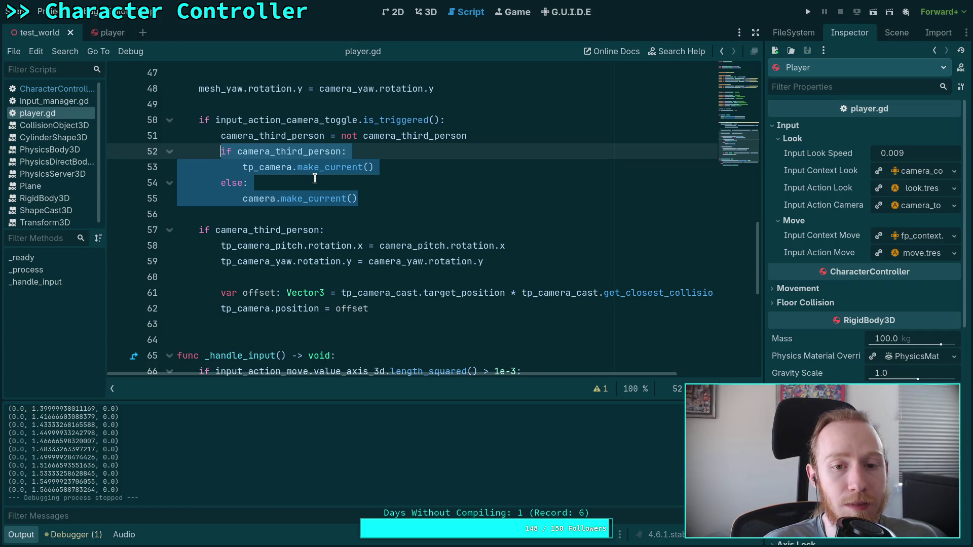
{"action": "key", "text": "shift+Tab"}
- Change the line 53 condition to compare camera_third_person against tp_camera.current
{"action": "left_click", "coordinate": [489, 135]}
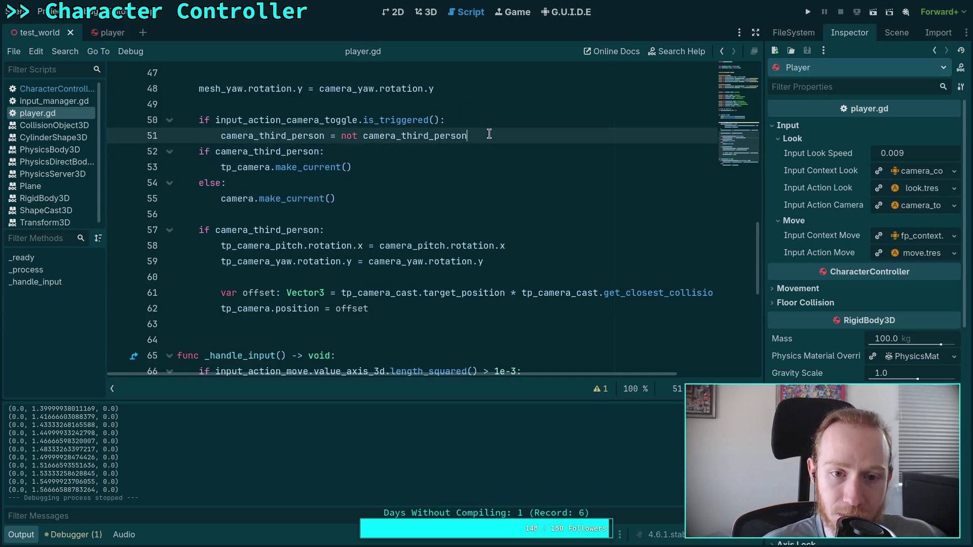
{"action": "key", "text": "Return"}
{"action": "left_click", "coordinate": [280, 166]}
{"action": "key", "text": "BackSpace"}
{"action": "type", "text": "n"}
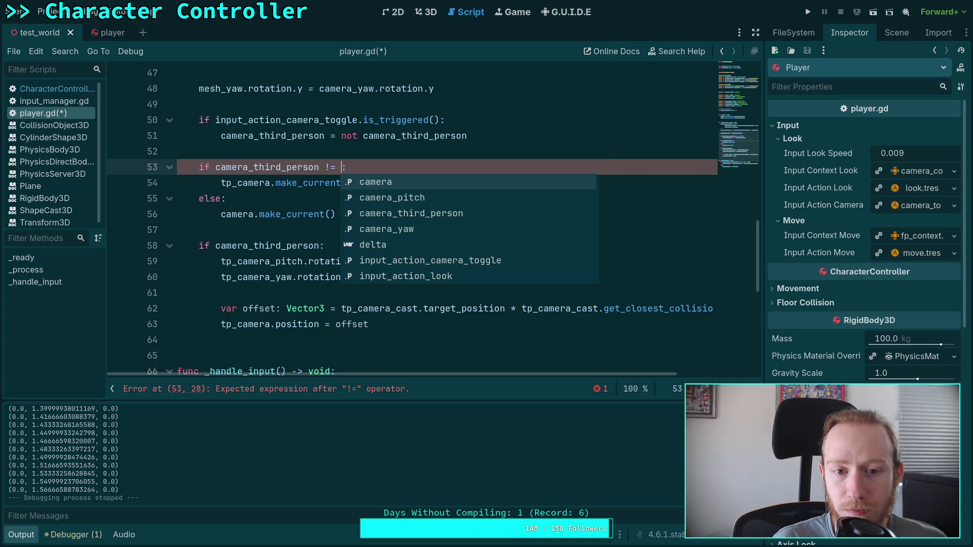
{"action": "type", "text": "tp_camera.cu"}
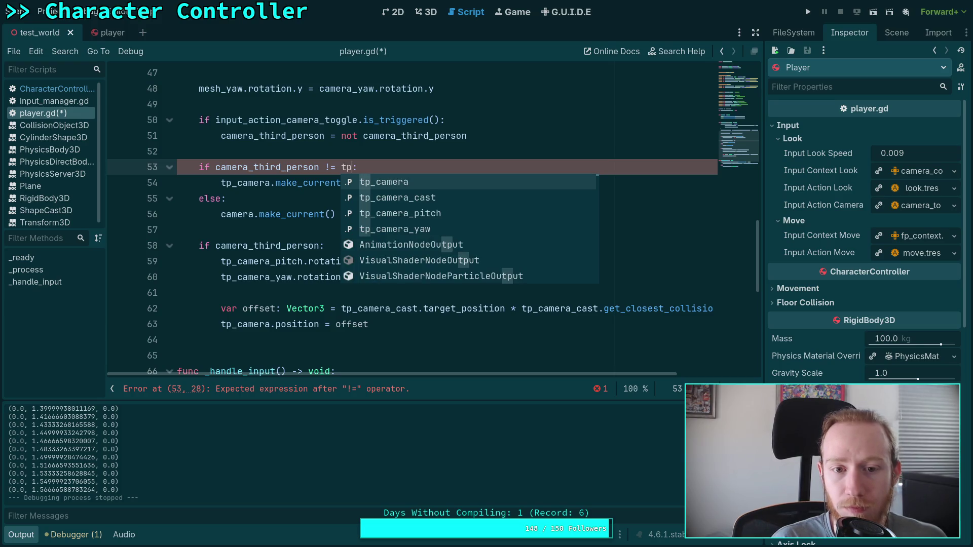
{"action": "type", "text": "rrent"}
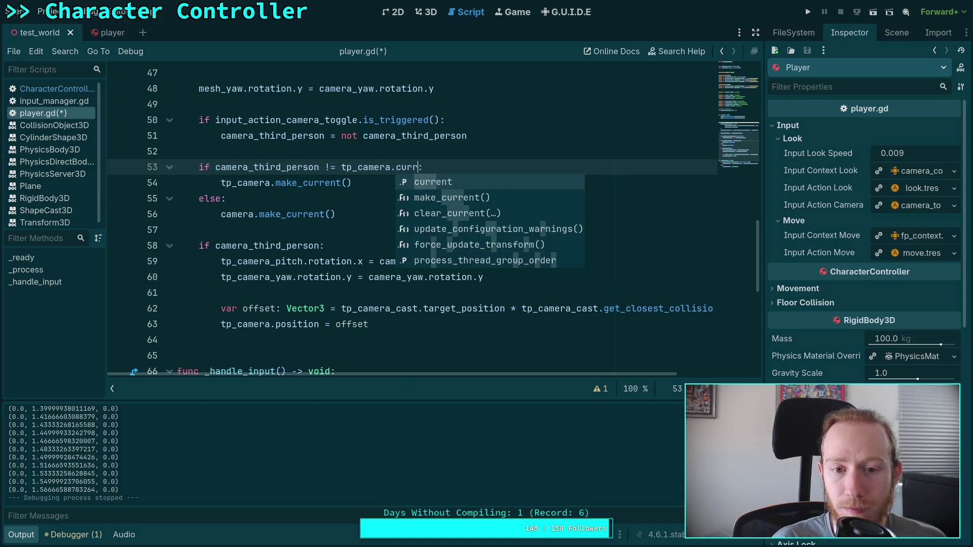
{"action": "double_click", "coordinate": [289, 167]}
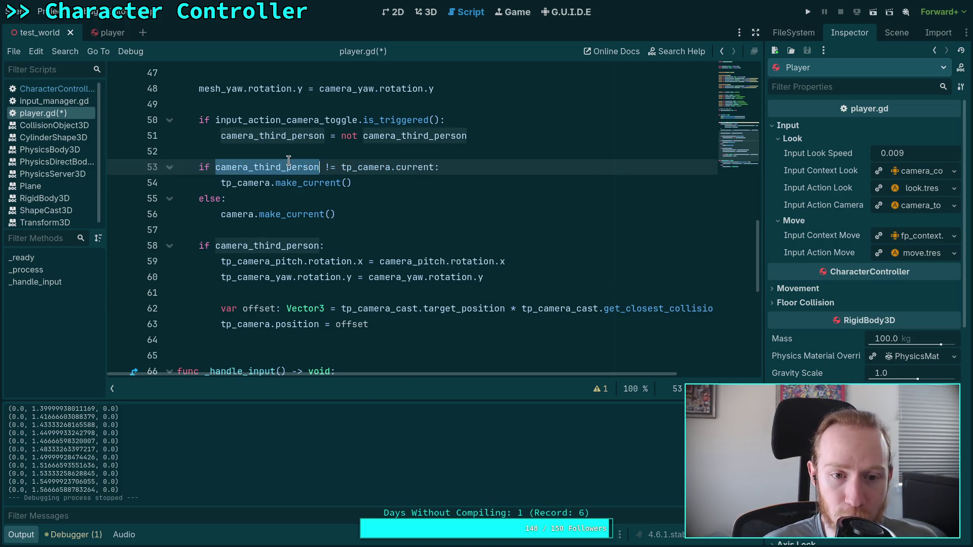
{"action": "double_click", "coordinate": [402, 167]}
{"action": "left_click", "coordinate": [294, 201]}
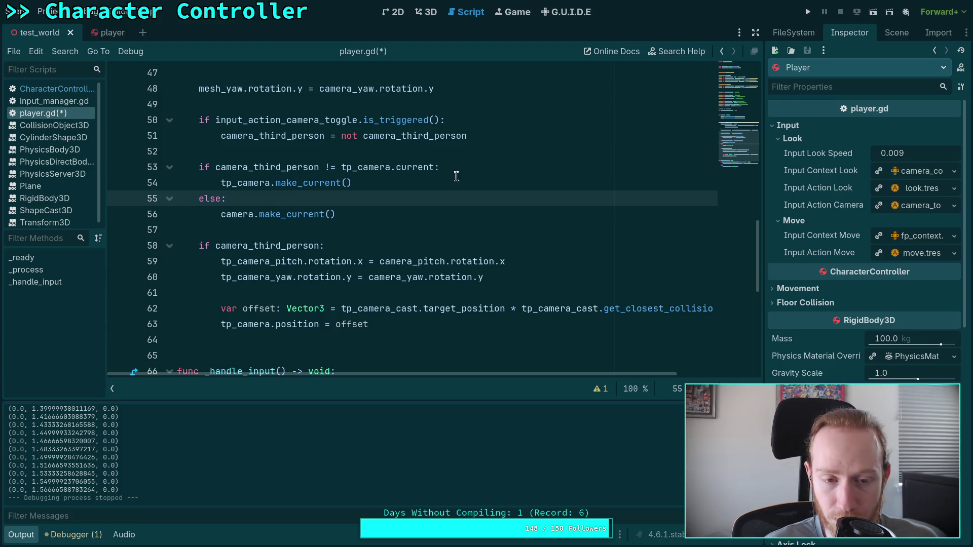
- Nest the make_current lines under a new 'if camera_third_person:' and save
{"action": "left_click", "coordinate": [483, 166]}
{"action": "key", "text": "Return"}
{"action": "type", "text": "if "}
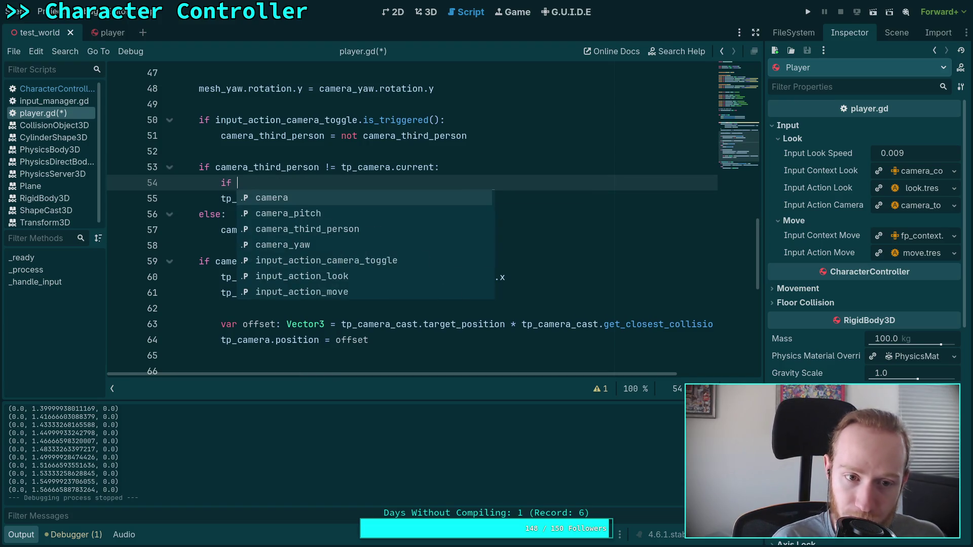
{"action": "type", "text": "cam"}
{"action": "key", "text": "Down"}
{"action": "key", "text": "Down"}
{"action": "key", "text": "Return"}
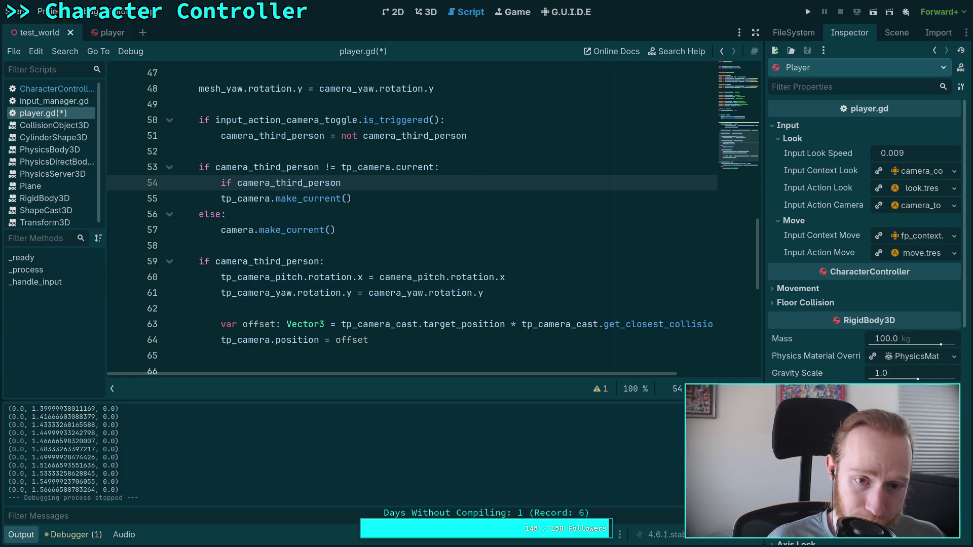
{"action": "type", "text": ":"}
{"action": "left_click_drag", "start_coordinate": [264, 199], "coordinate": [270, 230]}
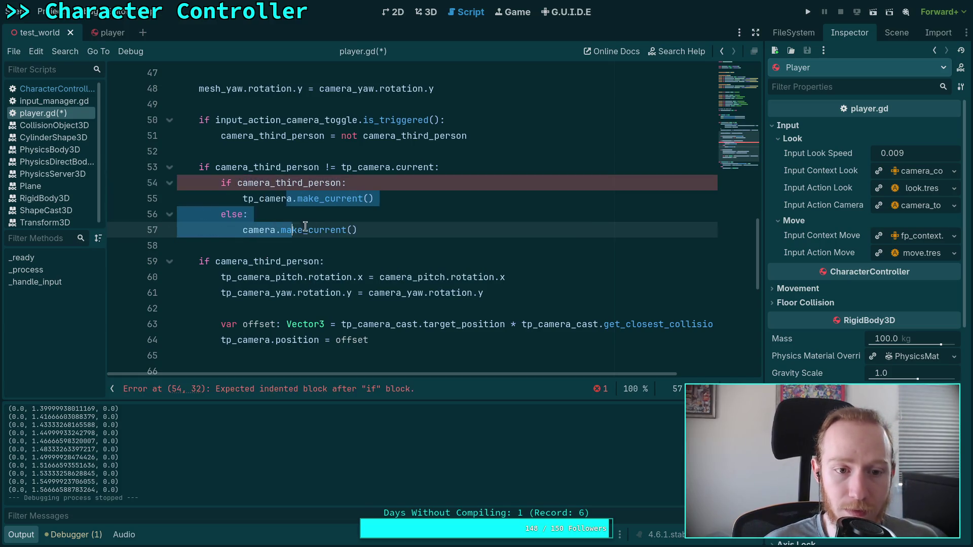
{"action": "key", "text": "Tab"}
{"action": "key", "text": "ctrl+s"}
{"action": "left_click", "coordinate": [385, 183]}
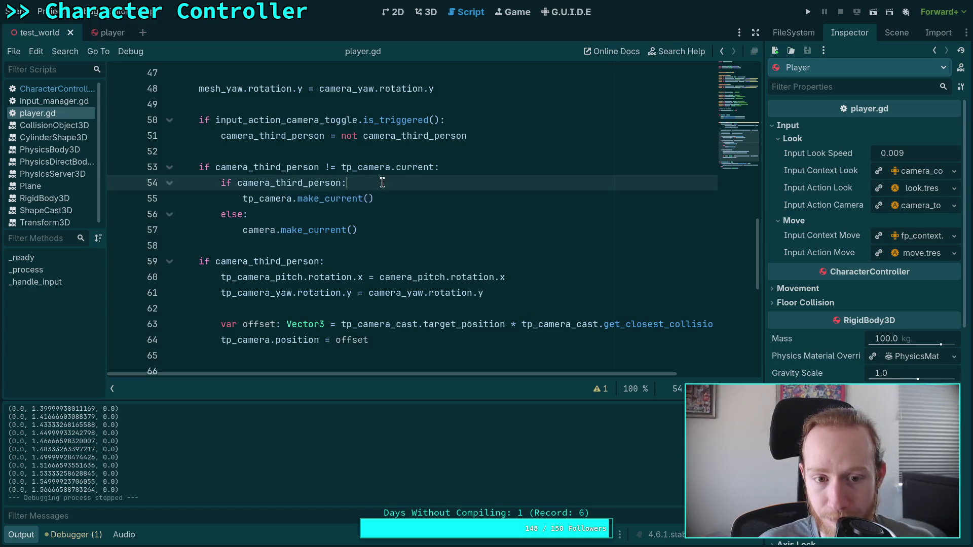
- Run the game twice, move its window aside, and look around the third-person view
{"action": "key", "text": "F5"}
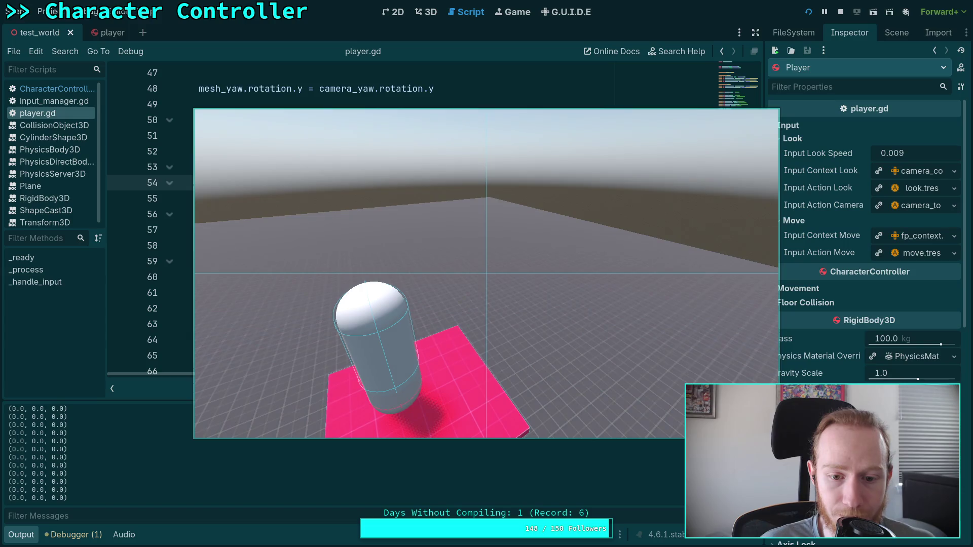
{"action": "left_click", "coordinate": [840, 12]}
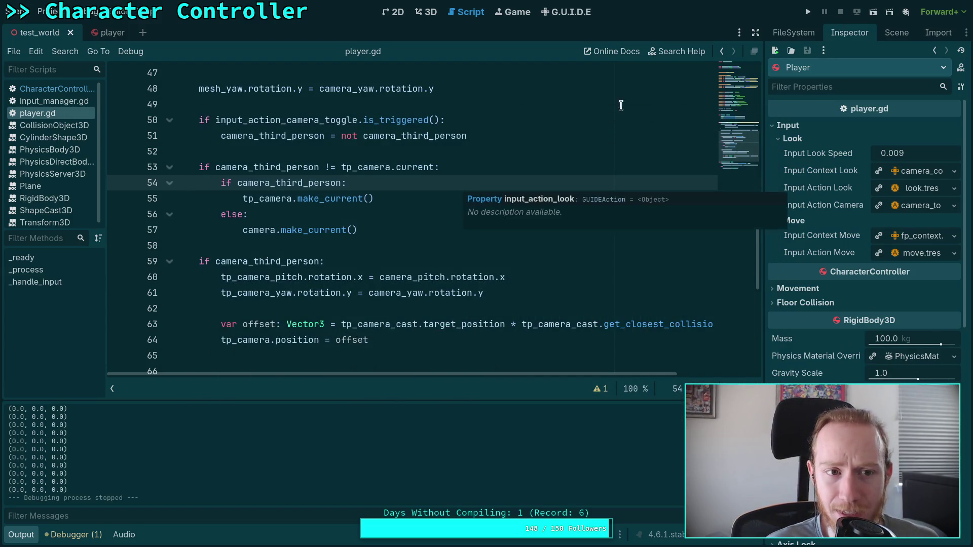
{"action": "left_click", "coordinate": [807, 12]}
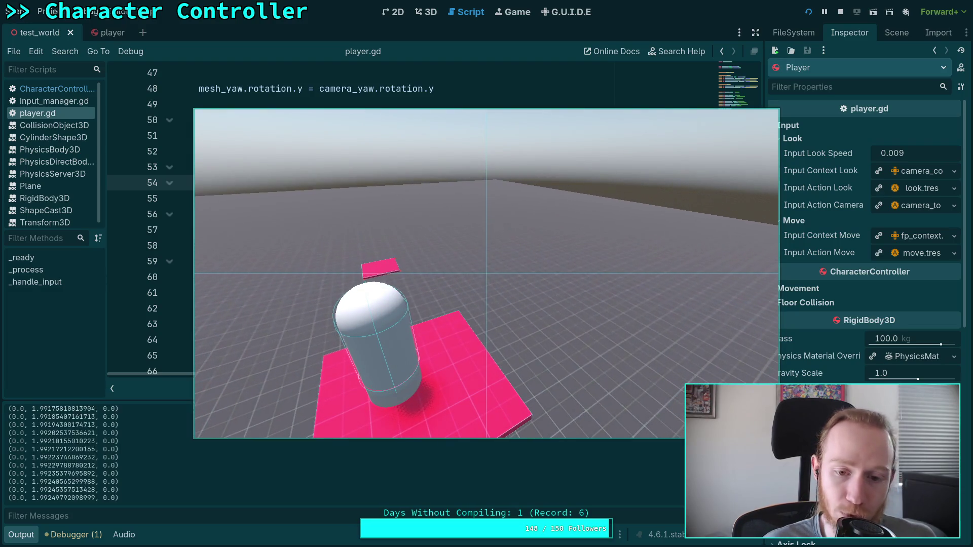
{"action": "mouse_move", "coordinate": [478, 291]}
{"action": "left_mouse_down"}
{"action": "mouse_move", "coordinate": [398, 244]}
{"action": "mouse_move", "coordinate": [327, 223]}
{"action": "left_mouse_up"}
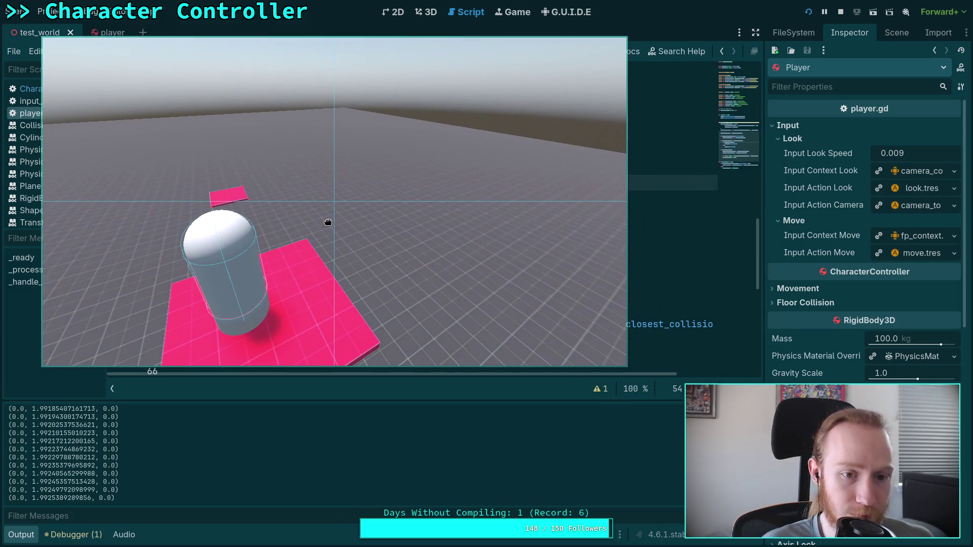
{"action": "left_click", "coordinate": [454, 247]}
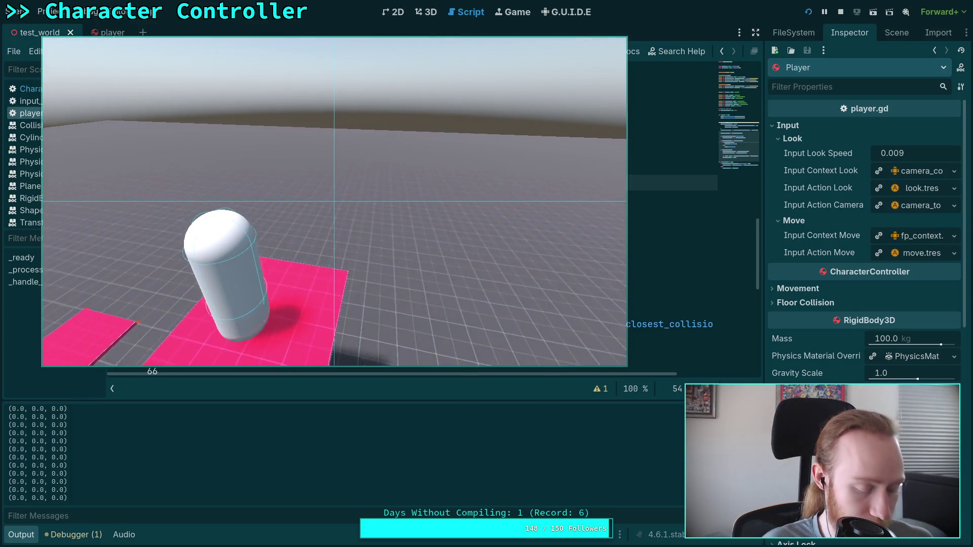
{"action": "key", "text": "Escape"}
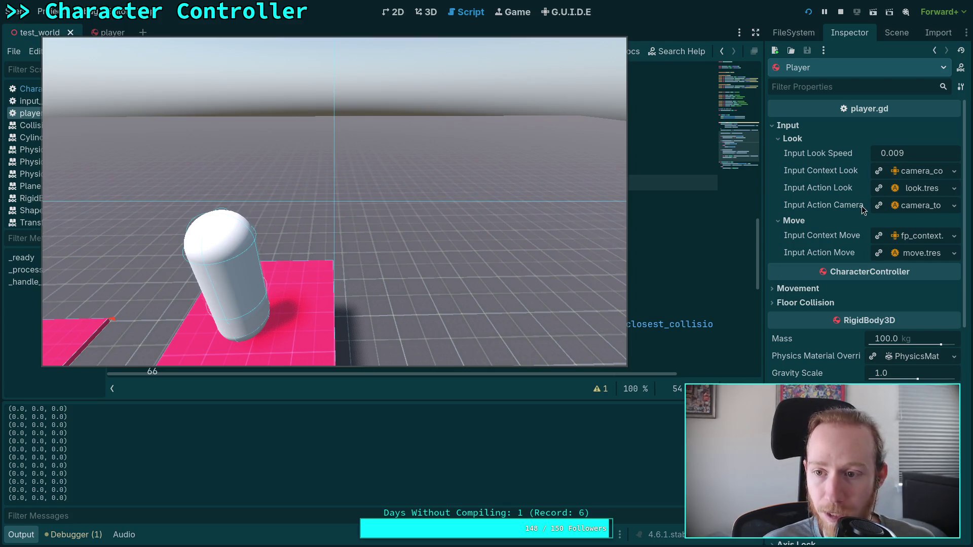
- Expand the Player's Movement and Floor Collision sections in the Inspector to find Spring Stiffness
{"action": "left_click", "coordinate": [894, 33]}
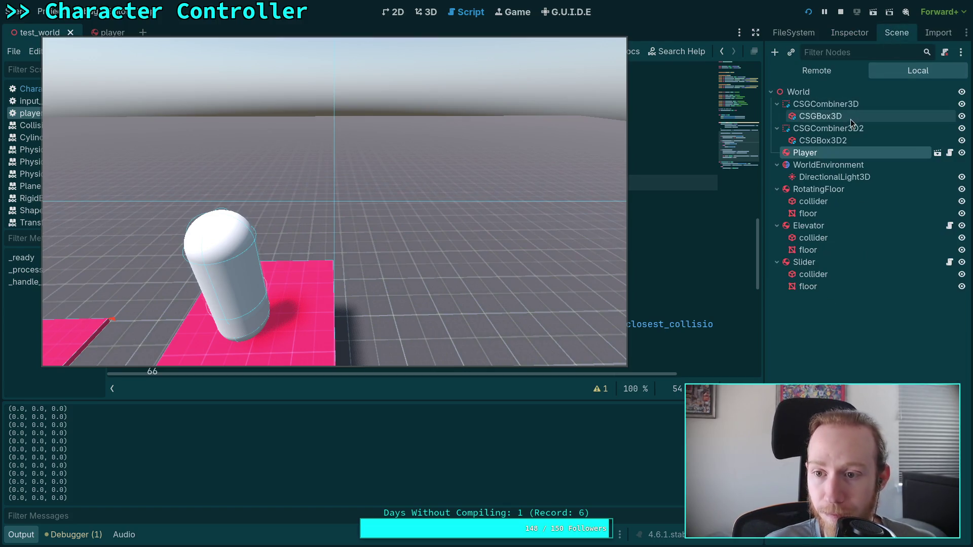
{"action": "left_click", "coordinate": [851, 34]}
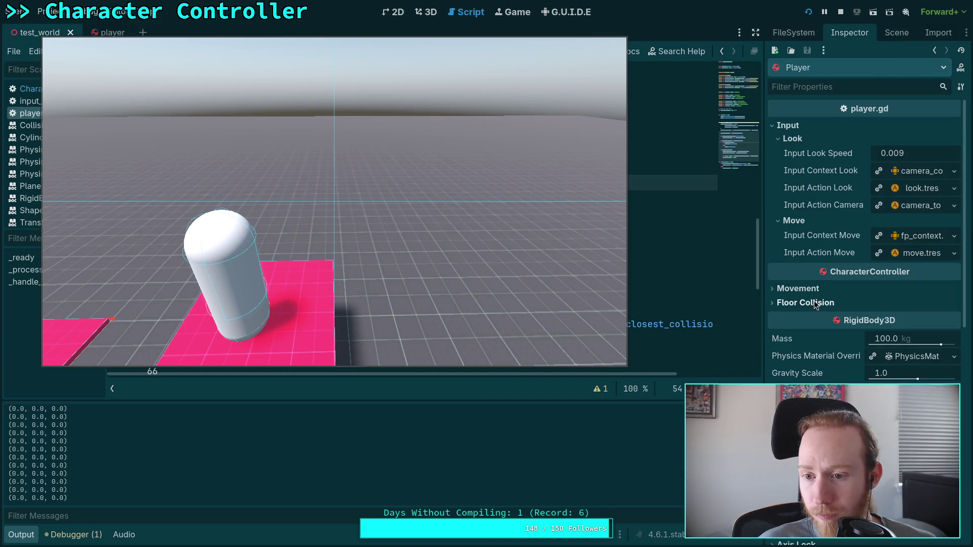
{"action": "left_click", "coordinate": [819, 290]}
{"action": "left_click", "coordinate": [805, 350]}
{"action": "scroll", "coordinate": [821, 339], "scroll_direction": "down", "scroll_amount": 3}
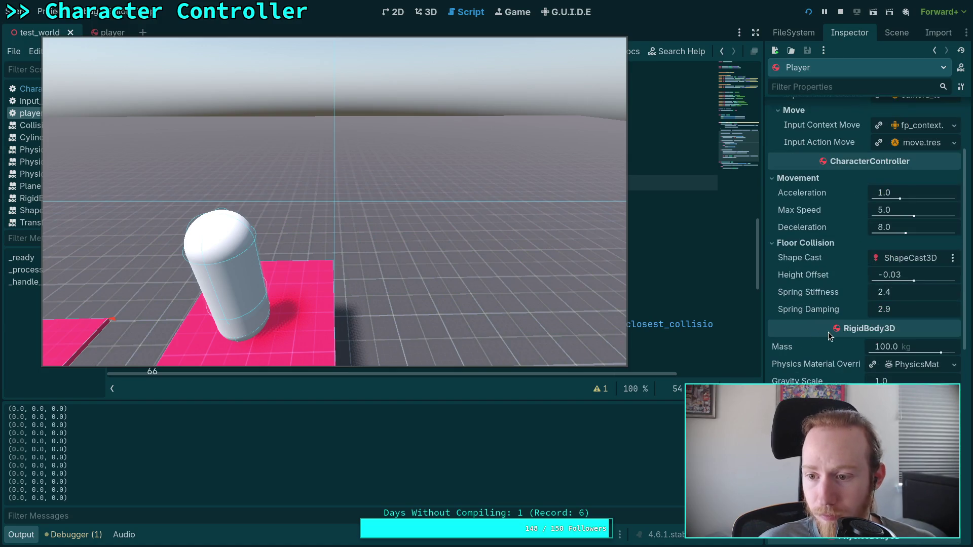
{"action": "left_click", "coordinate": [921, 293]}
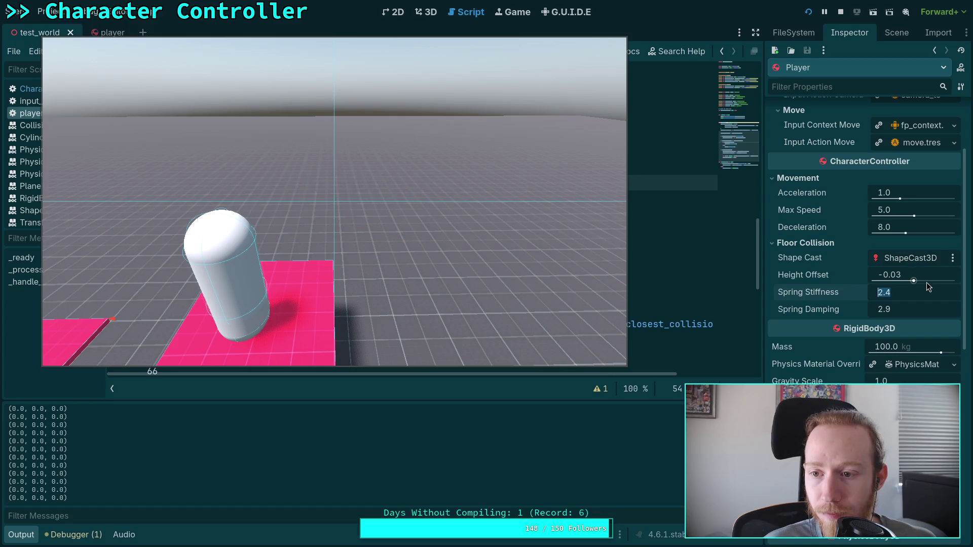
- Set the running Player's Spring Stiffness to 3.0 in the Remote tree, then walk across the pink platform
{"action": "left_click", "coordinate": [906, 34]}
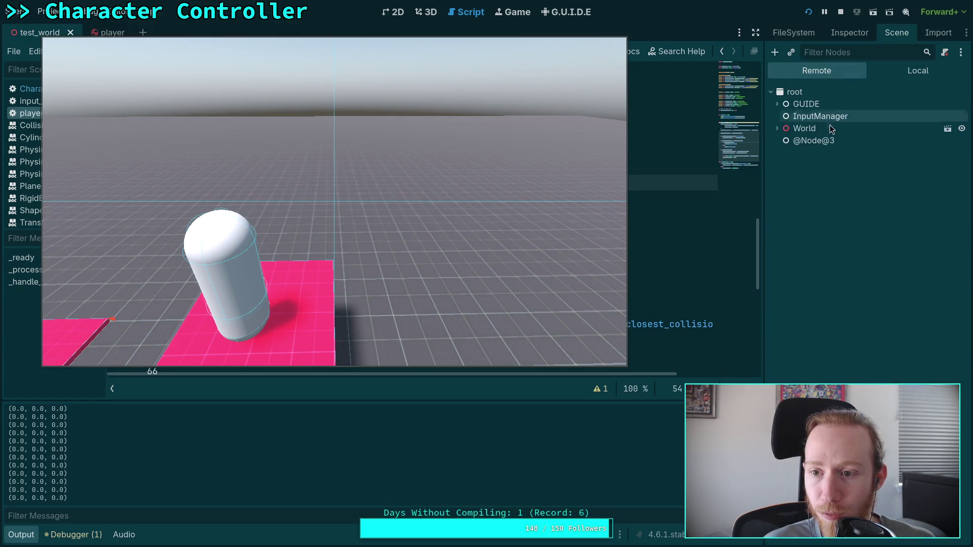
{"action": "left_click", "coordinate": [778, 128]}
{"action": "left_click", "coordinate": [811, 165]}
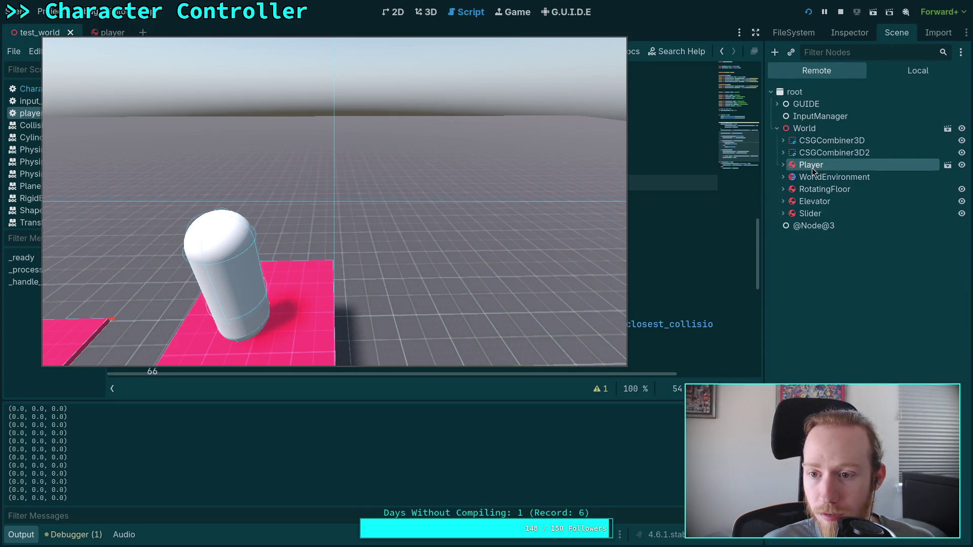
{"action": "left_click", "coordinate": [850, 33]}
{"action": "scroll", "coordinate": [828, 307], "scroll_direction": "down", "scroll_amount": 3}
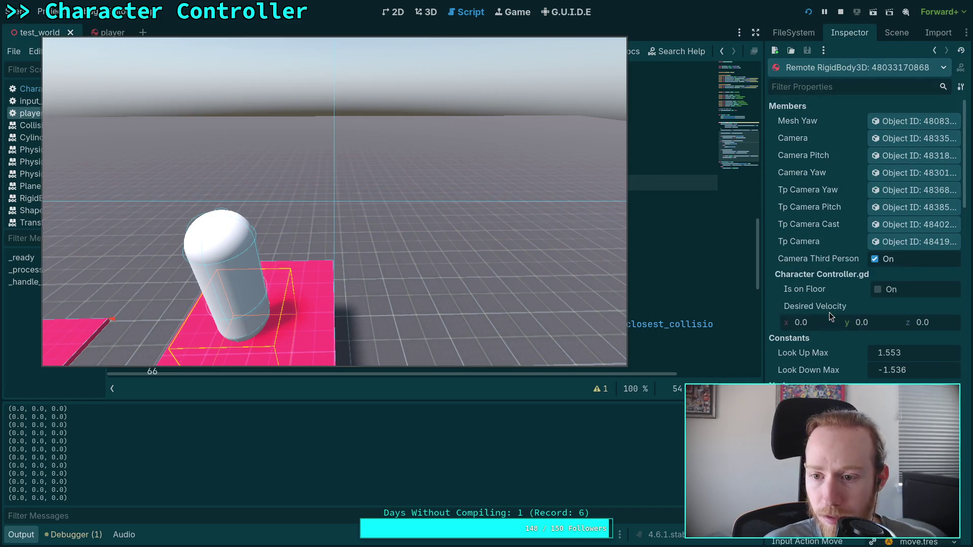
{"action": "scroll", "coordinate": [837, 338], "scroll_direction": "down", "scroll_amount": 5}
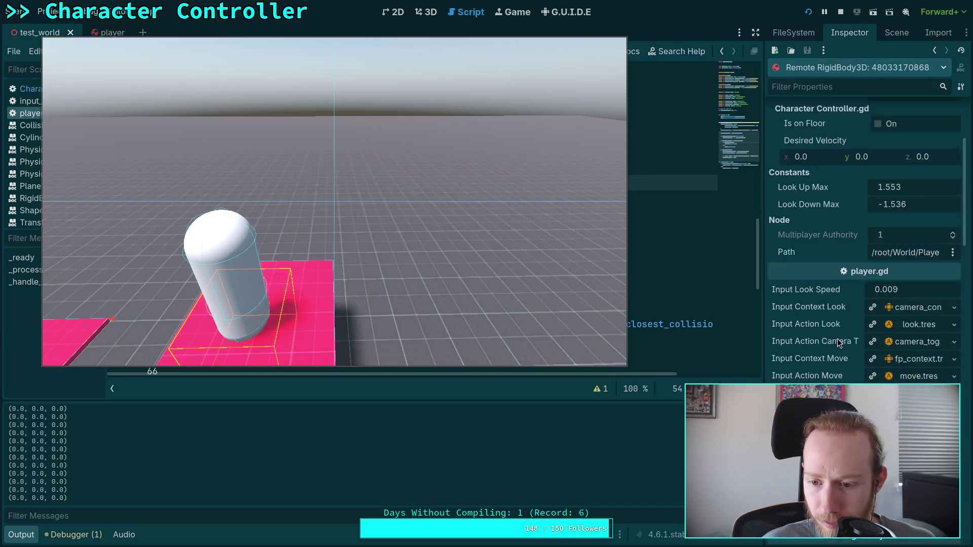
{"action": "scroll", "coordinate": [821, 335], "scroll_direction": "down", "scroll_amount": 3}
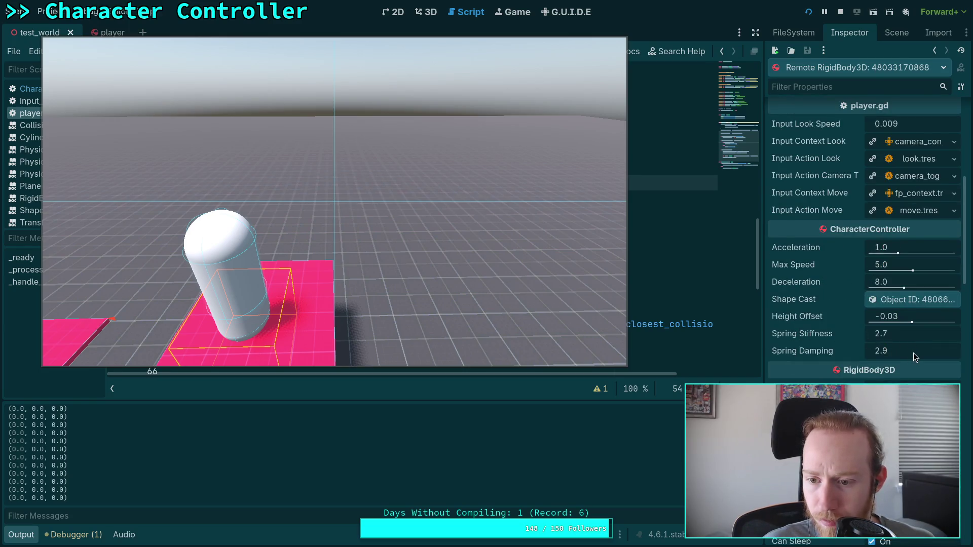
{"action": "left_click", "coordinate": [912, 334]}
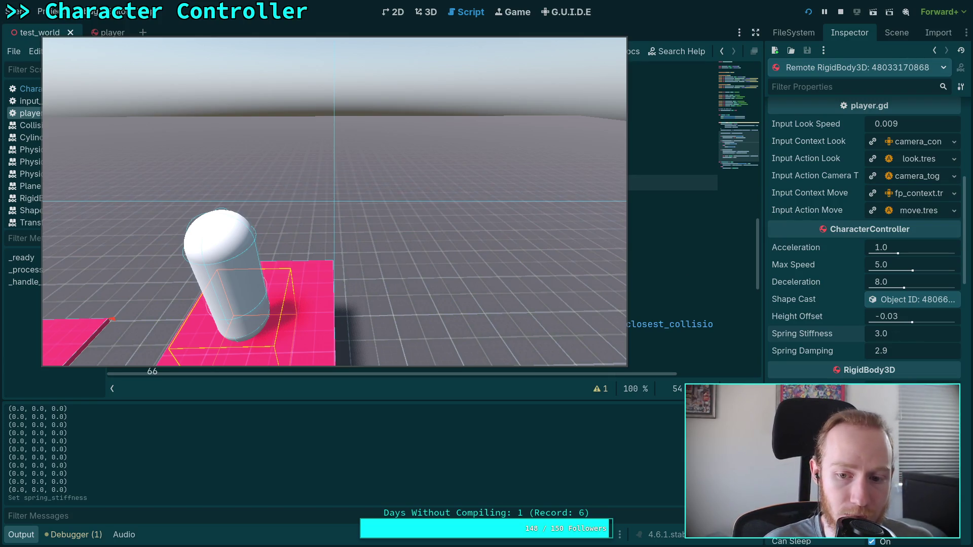
{"action": "left_click", "coordinate": [419, 220]}
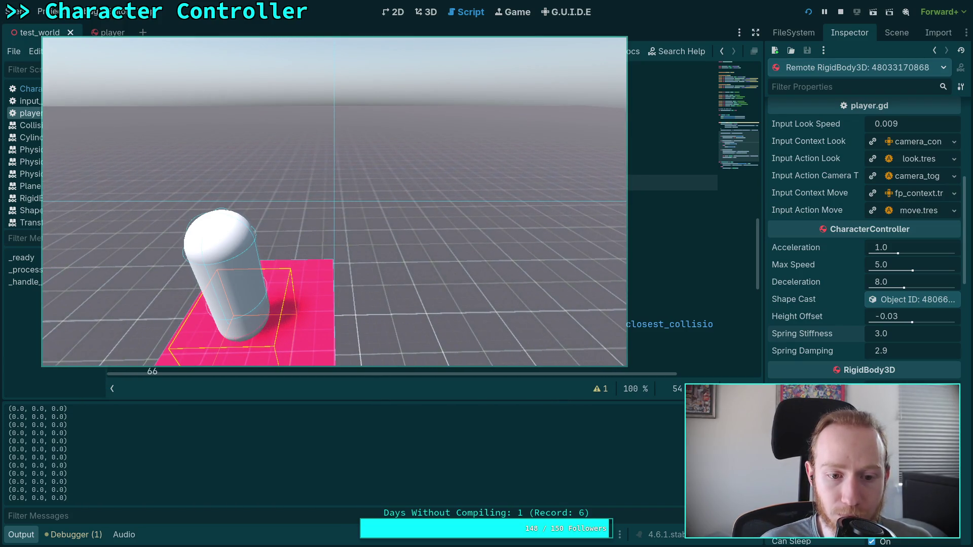
{"action": "key", "text": "w"}
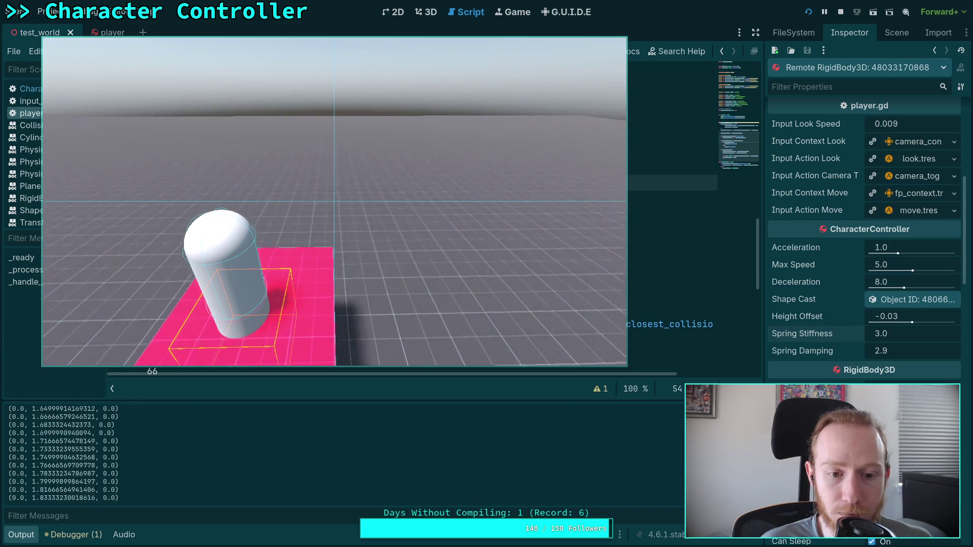
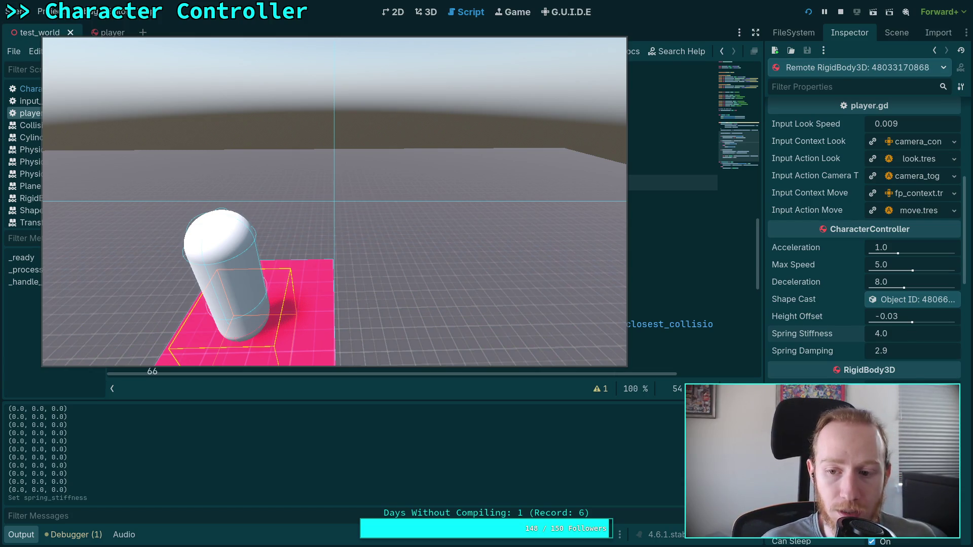
- In the running game, set Spring Stiffness to 5.0 and Spring Damping to 4.0, then nudge stiffness up to 7.0
{"action": "left_click", "coordinate": [389, 275]}
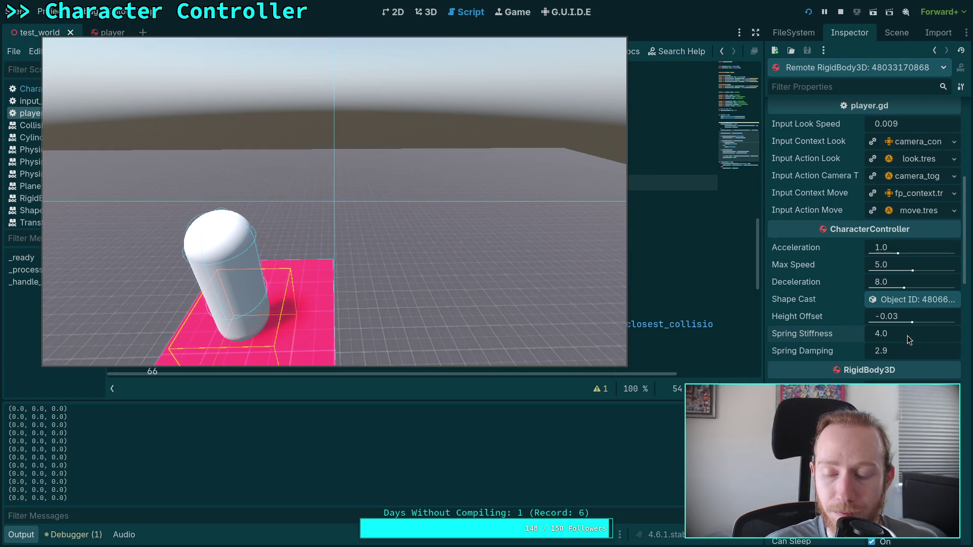
{"action": "type", "text": "5"}
{"action": "key", "text": "Return"}
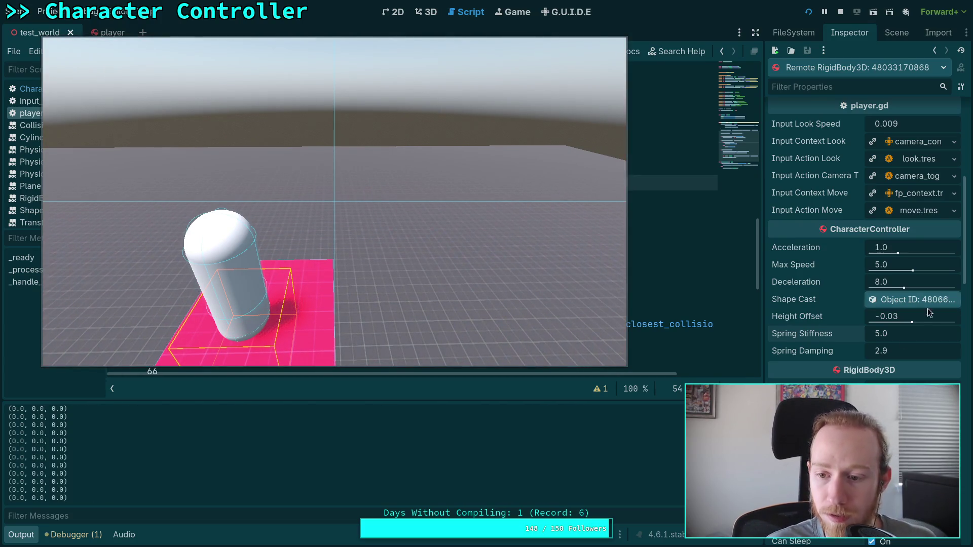
{"action": "left_click", "coordinate": [921, 336]}
{"action": "type", "text": "5"}
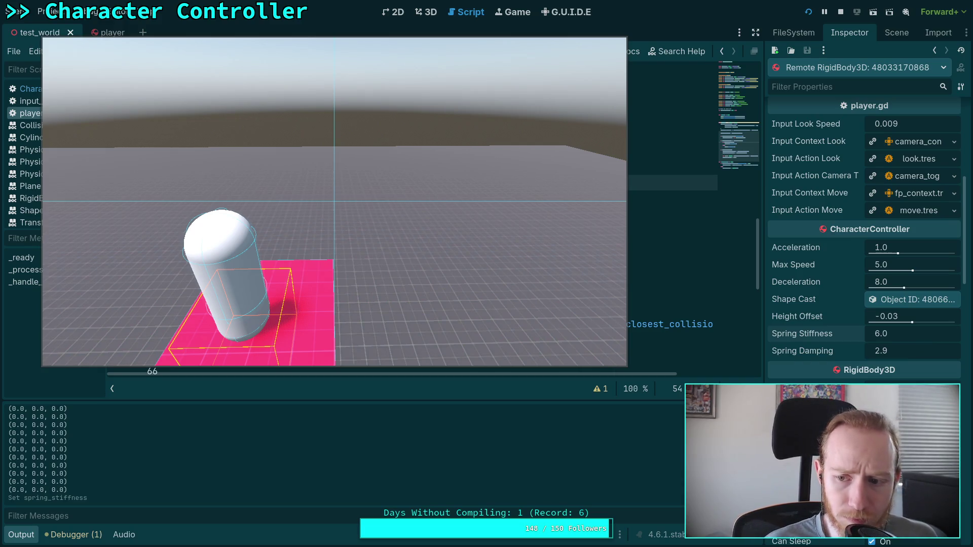
{"action": "left_click", "coordinate": [918, 350]}
{"action": "type", "text": "4"}
{"action": "key", "text": "Return"}
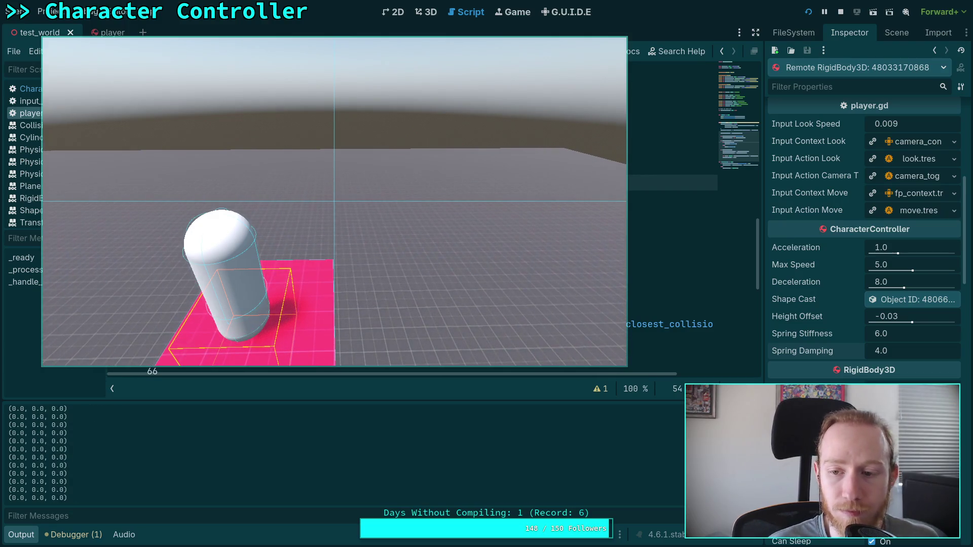
{"action": "left_click_drag", "start_coordinate": [916, 335], "coordinate": [927, 335]}
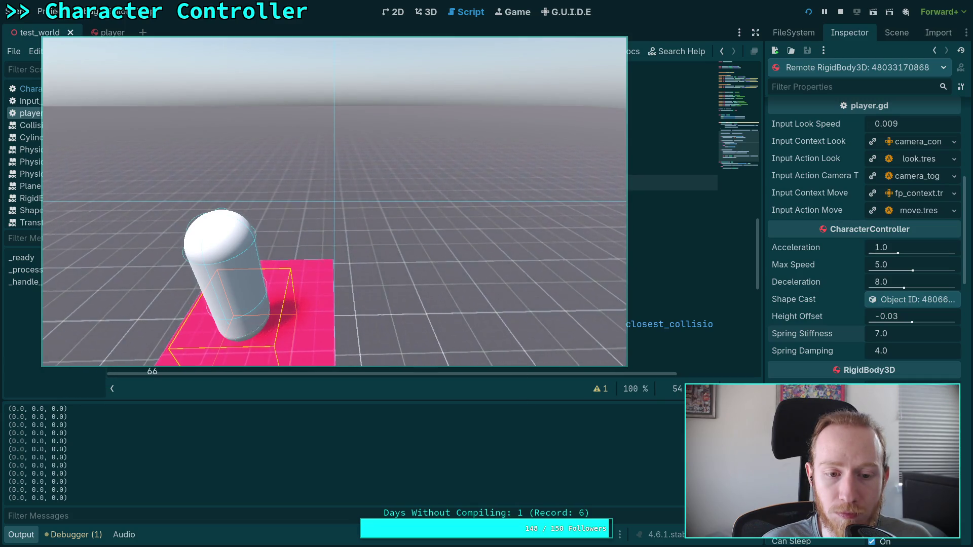
- Walk the capsule, raise Spring Stiffness to 10.0, and walk onto the pink platform
{"action": "key", "text": "w"}
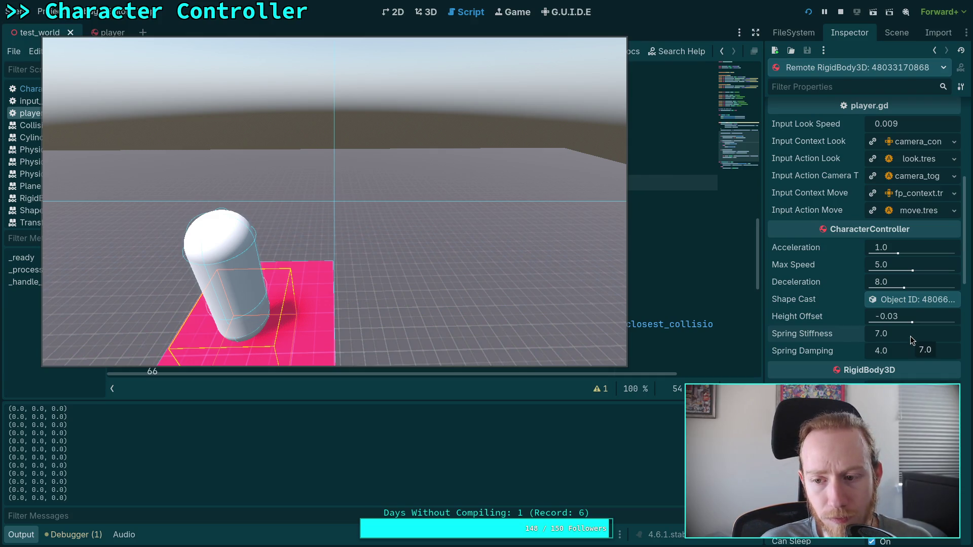
{"action": "left_click", "coordinate": [910, 336]}
{"action": "type", "text": "7"}
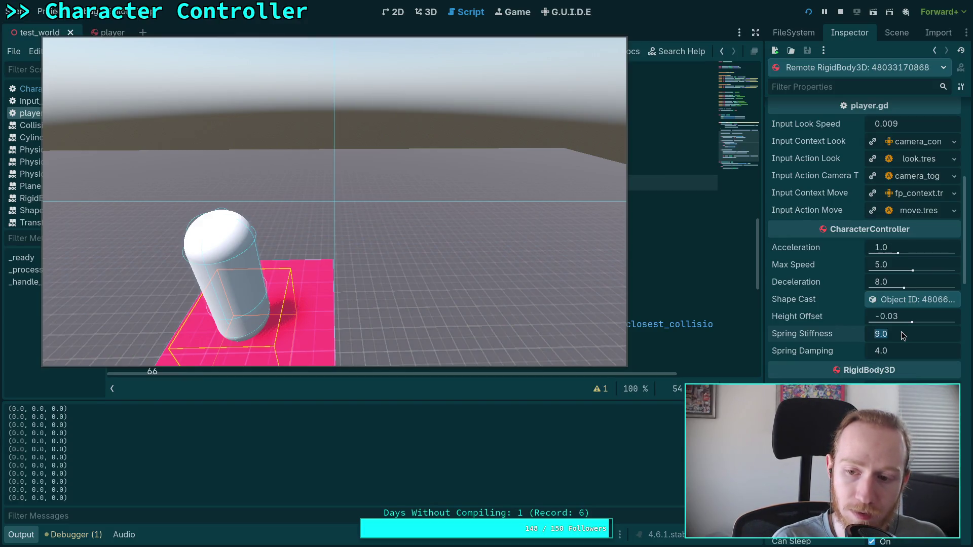
{"action": "type", "text": "10"}
{"action": "key", "text": "Return"}
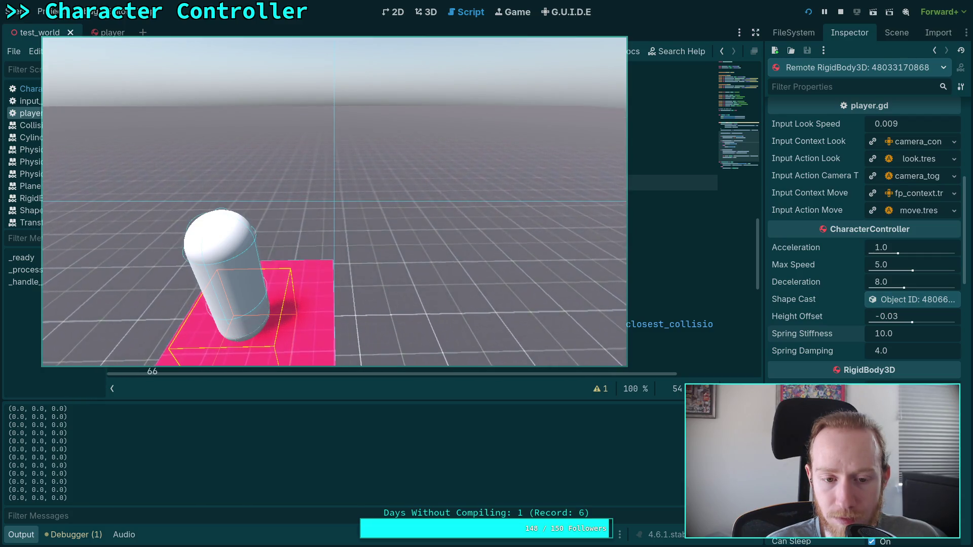
{"action": "key", "text": "w"}
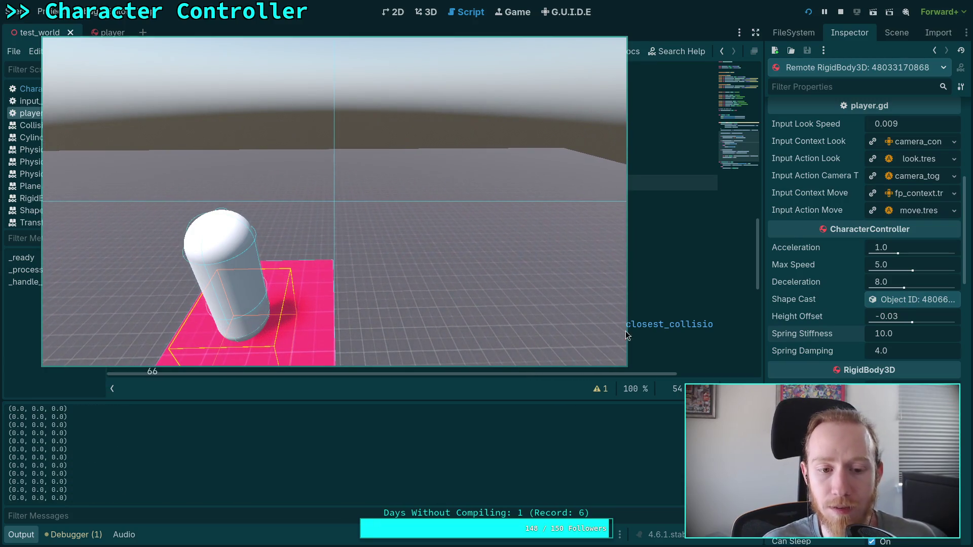
- Stop the game and look over the player and test_world scenes
{"action": "left_click", "coordinate": [840, 13]}
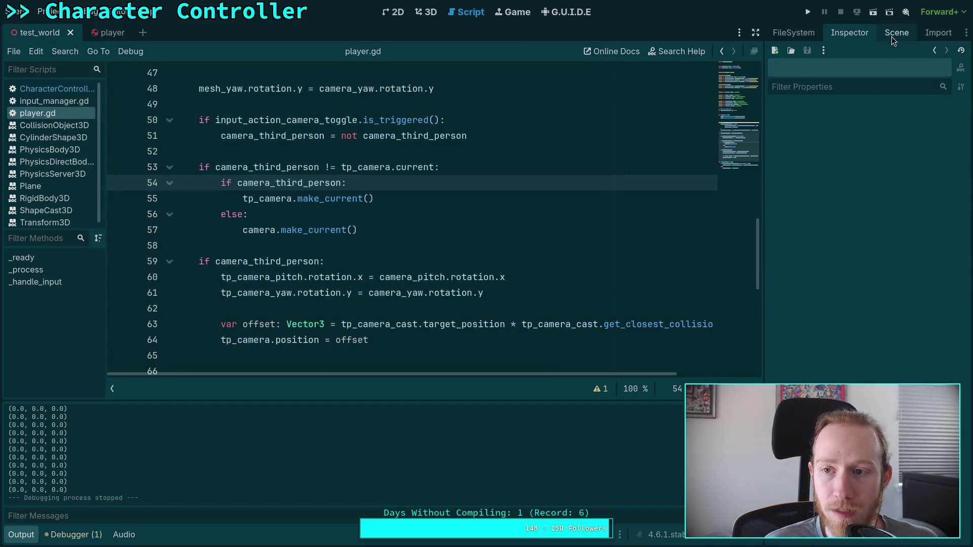
{"action": "left_click", "coordinate": [892, 34]}
{"action": "left_click", "coordinate": [847, 34]}
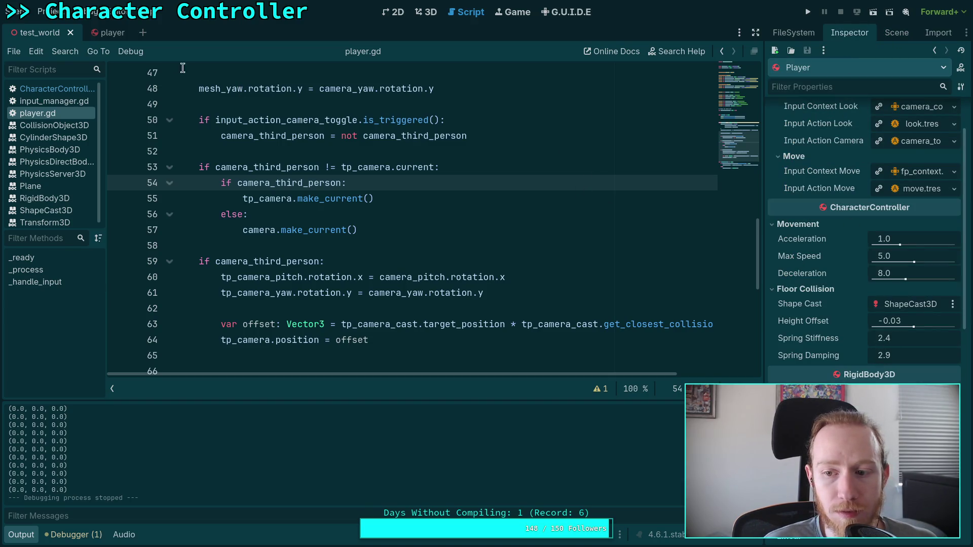
{"action": "left_click", "coordinate": [112, 34]}
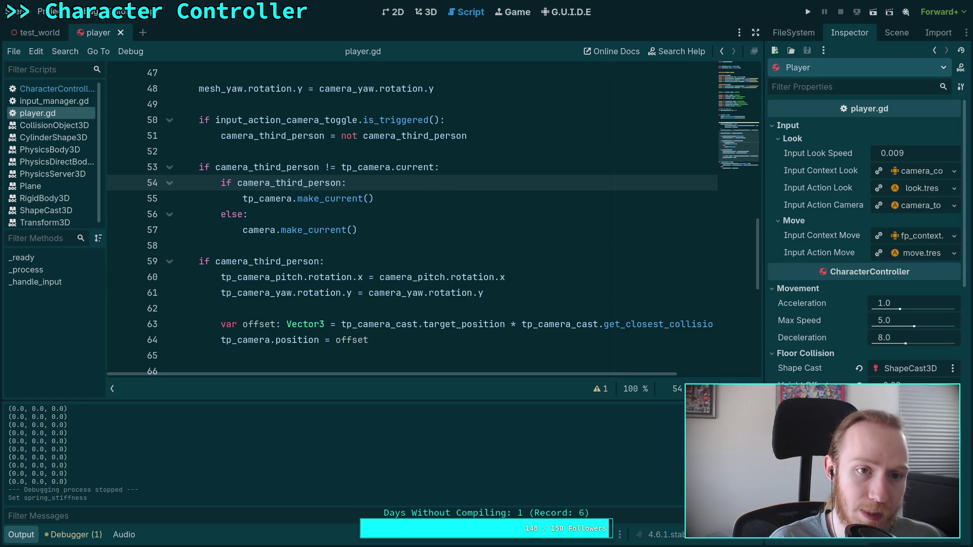
{"action": "left_click", "coordinate": [37, 32]}
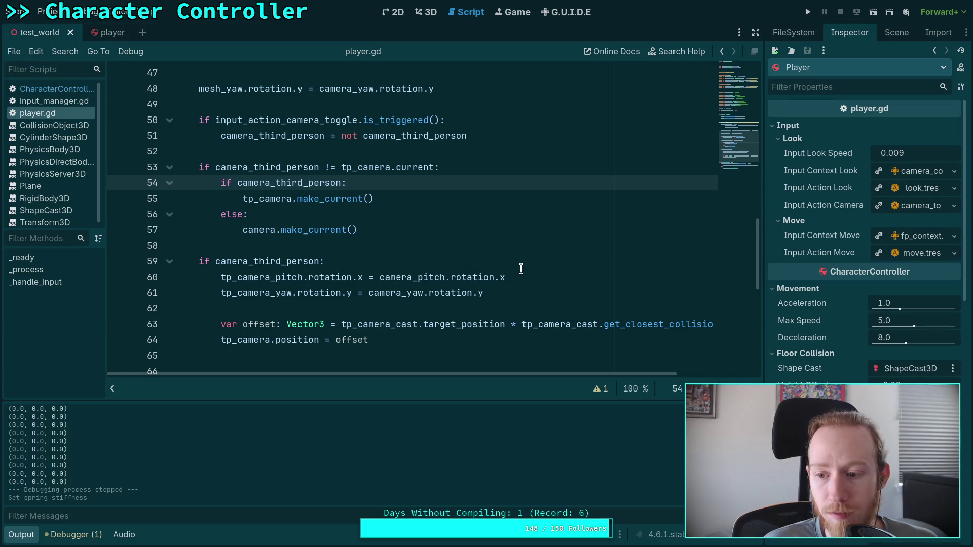
{"action": "scroll", "coordinate": [488, 267], "scroll_direction": "down", "scroll_amount": 1}
{"action": "scroll", "coordinate": [488, 267], "scroll_direction": "down", "scroll_amount": 1}
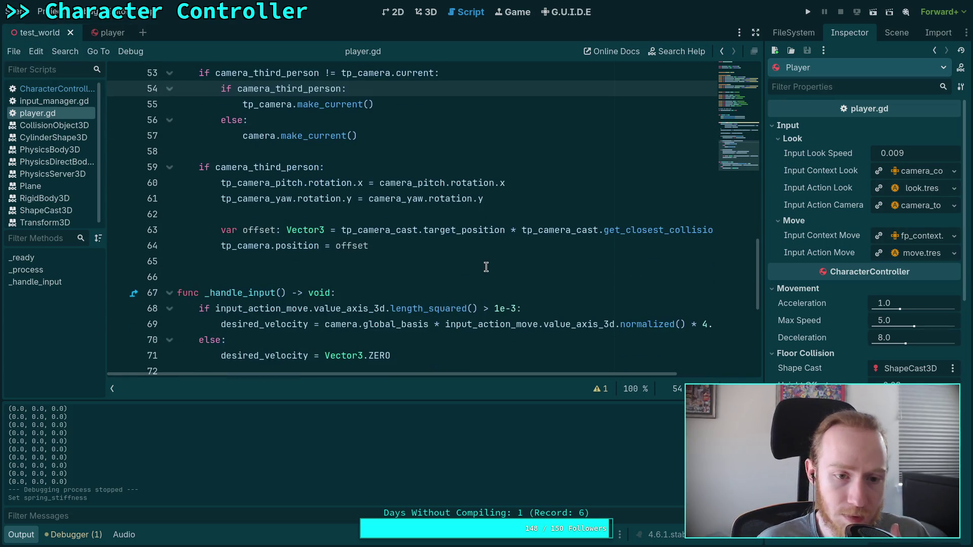
- Return to test_world and open CharacterController.gd from the script list
{"action": "left_click", "coordinate": [99, 32]}
{"action": "left_click", "coordinate": [38, 32]}
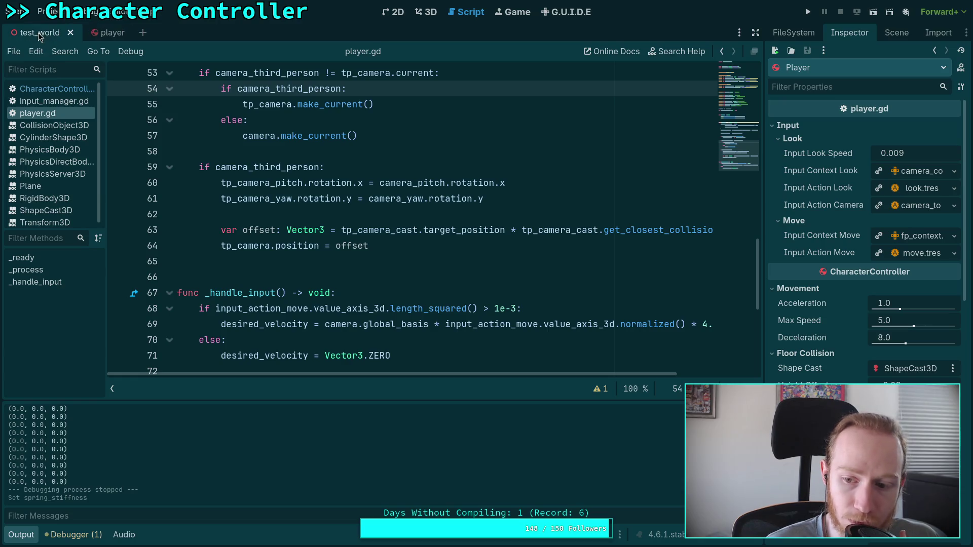
{"action": "scroll", "coordinate": [301, 245], "scroll_direction": "down", "scroll_amount": 2}
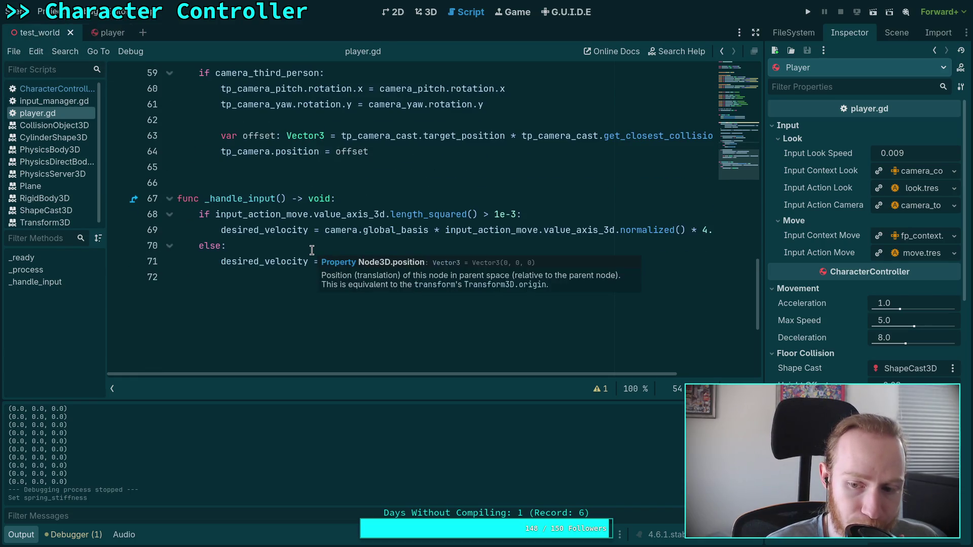
{"action": "scroll", "coordinate": [261, 253], "scroll_direction": "up", "scroll_amount": 1}
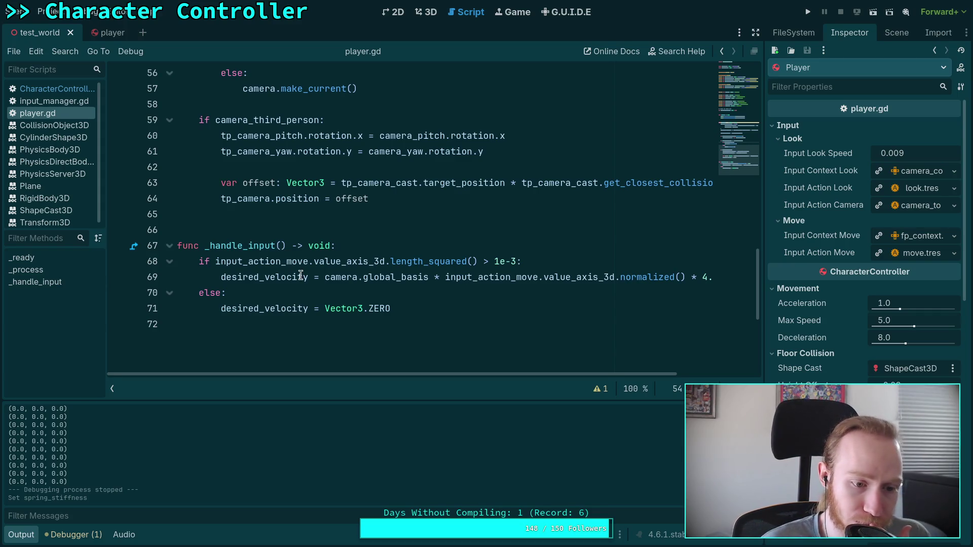
{"action": "scroll", "coordinate": [353, 289], "scroll_direction": "up", "scroll_amount": 2}
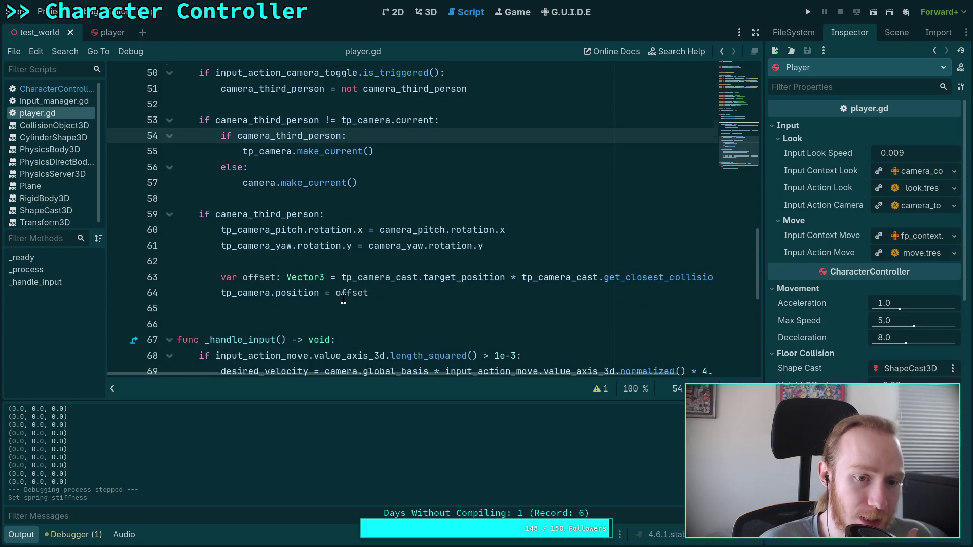
{"action": "scroll", "coordinate": [360, 289], "scroll_direction": "up", "scroll_amount": 2}
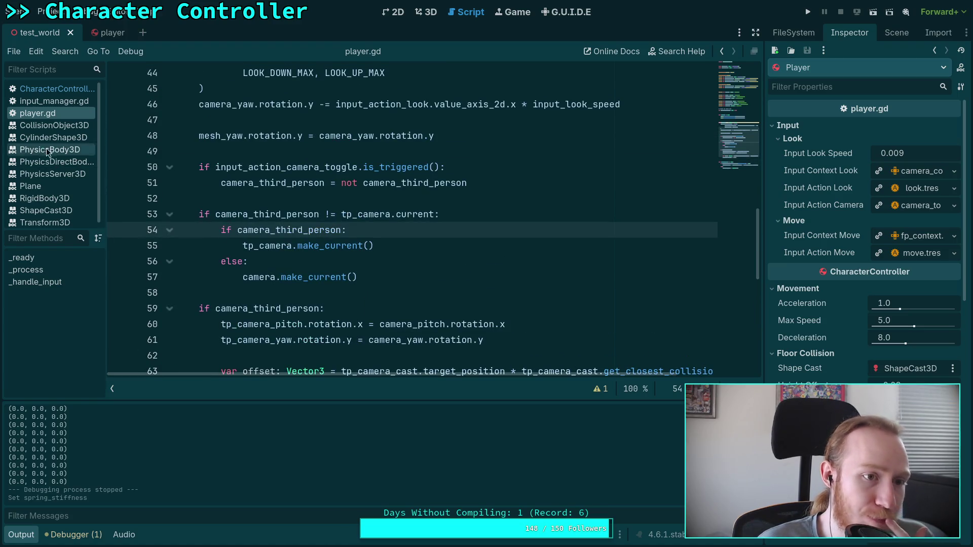
{"action": "left_click", "coordinate": [60, 90]}
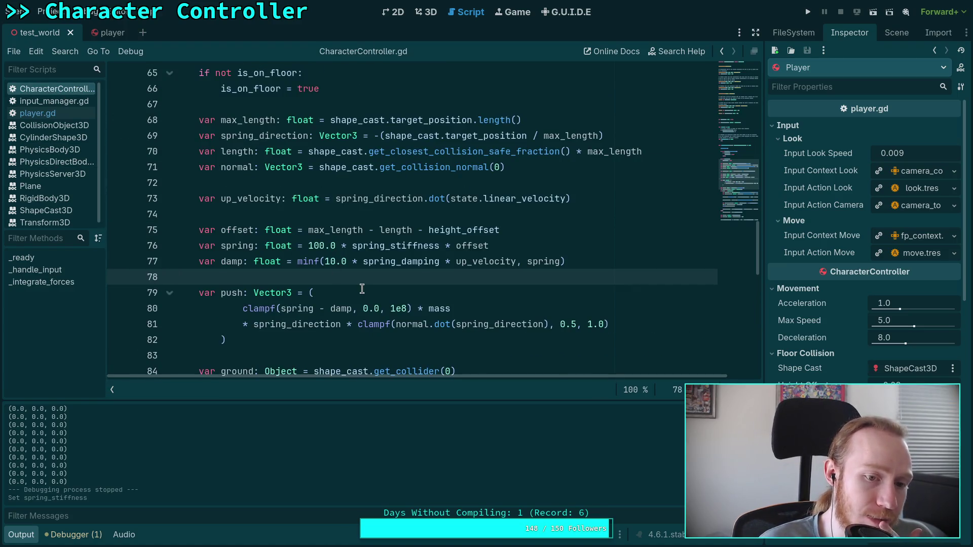
- Comment out line 95 (push += vertical_velocity * ground.mass) and run the project again
{"action": "scroll", "coordinate": [362, 288], "scroll_direction": "down", "scroll_amount": 1}
{"action": "scroll", "coordinate": [362, 289], "scroll_direction": "down", "scroll_amount": 3}
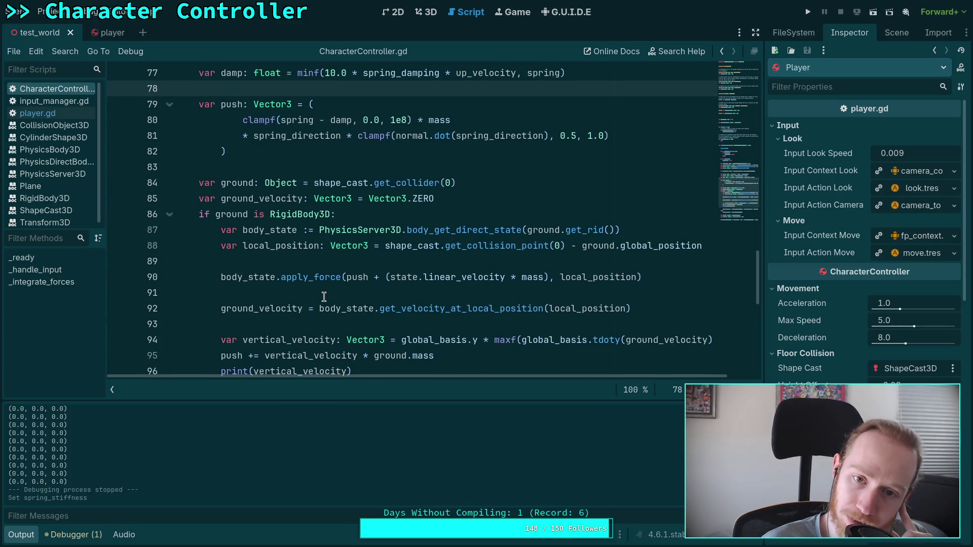
{"action": "scroll", "coordinate": [324, 297], "scroll_direction": "down", "scroll_amount": 2}
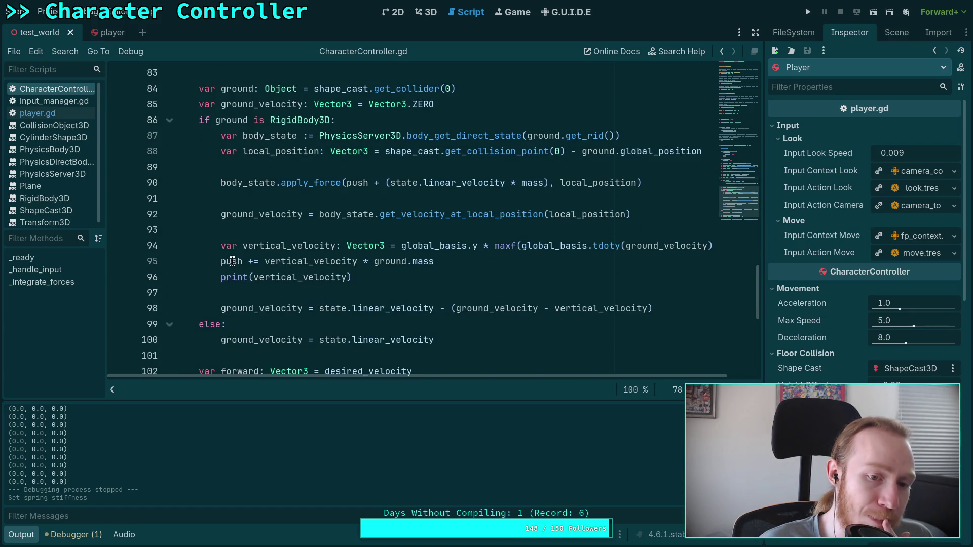
{"action": "left_click_drag", "start_coordinate": [219, 261], "coordinate": [429, 261]}
{"action": "left_click", "coordinate": [306, 262]}
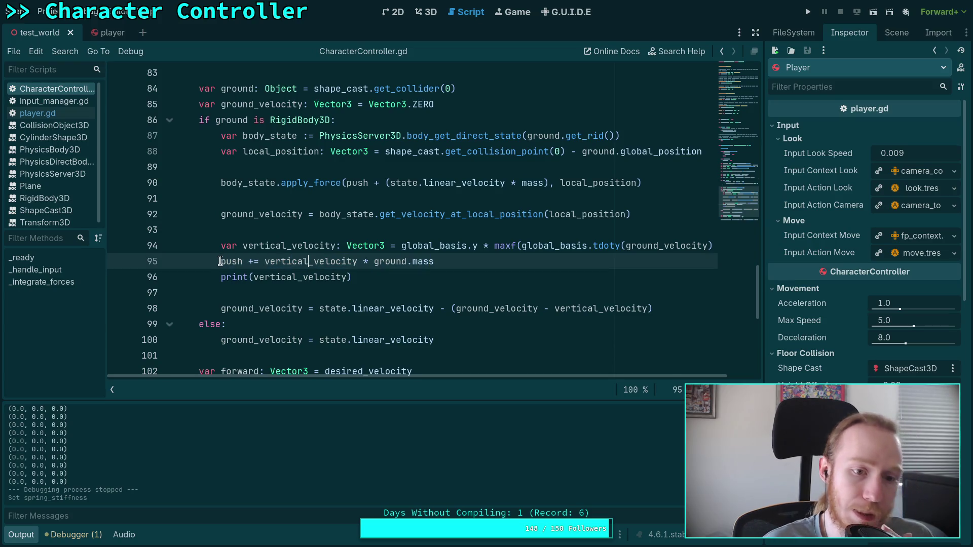
{"action": "left_click", "coordinate": [219, 261]}
{"action": "type", "text": "#"}
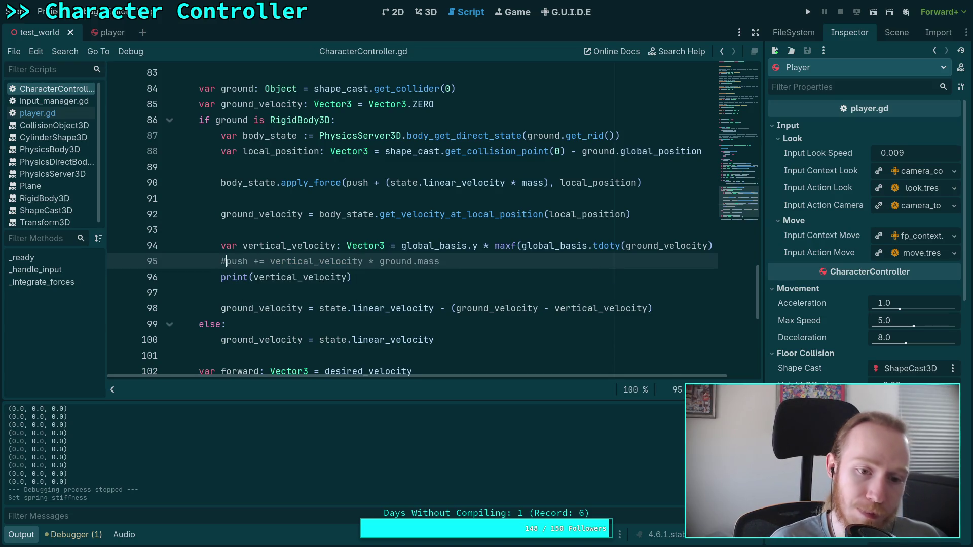
{"action": "left_click", "coordinate": [807, 11]}
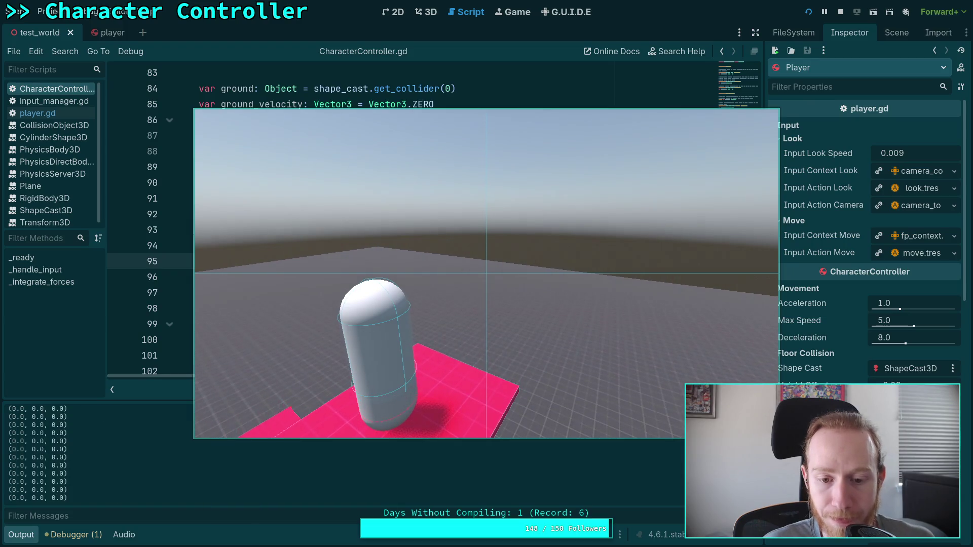
- Stop the running test game
{"action": "left_click", "coordinate": [840, 12]}
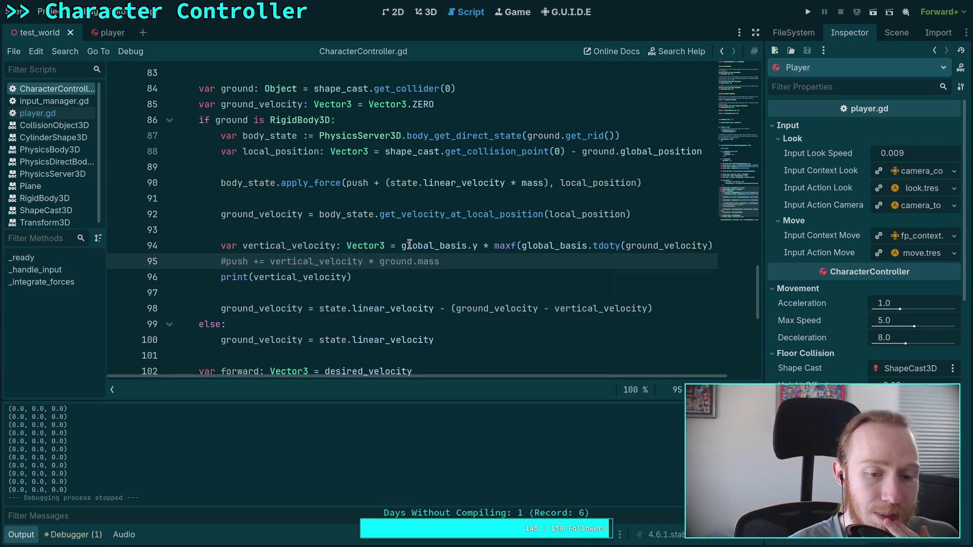
- Collapse the output log and highlight the uses of spring_direction and linear_velocity in the spring code
{"action": "scroll", "coordinate": [395, 285], "scroll_direction": "up", "scroll_amount": 3}
{"action": "scroll", "coordinate": [371, 282], "scroll_direction": "down", "scroll_amount": 6}
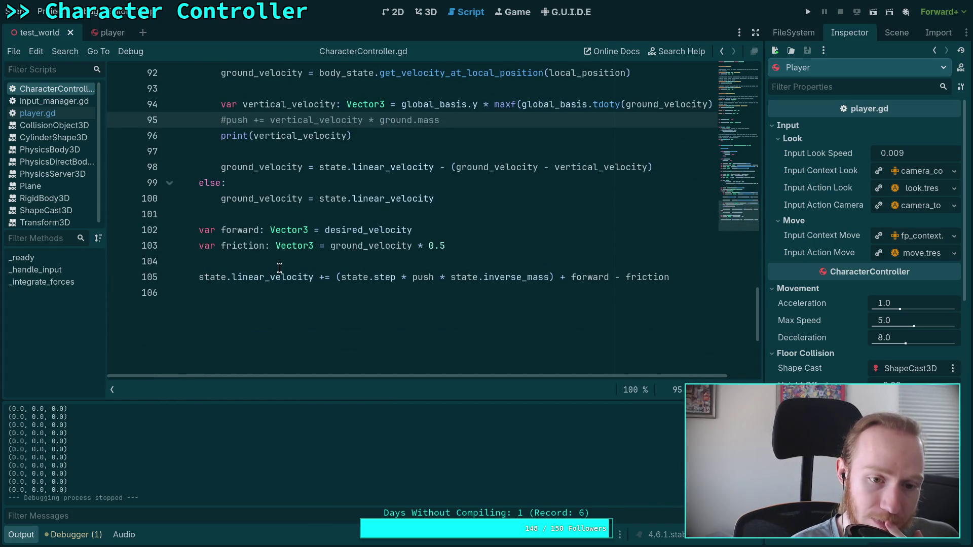
{"action": "scroll", "coordinate": [279, 268], "scroll_direction": "up", "scroll_amount": 4}
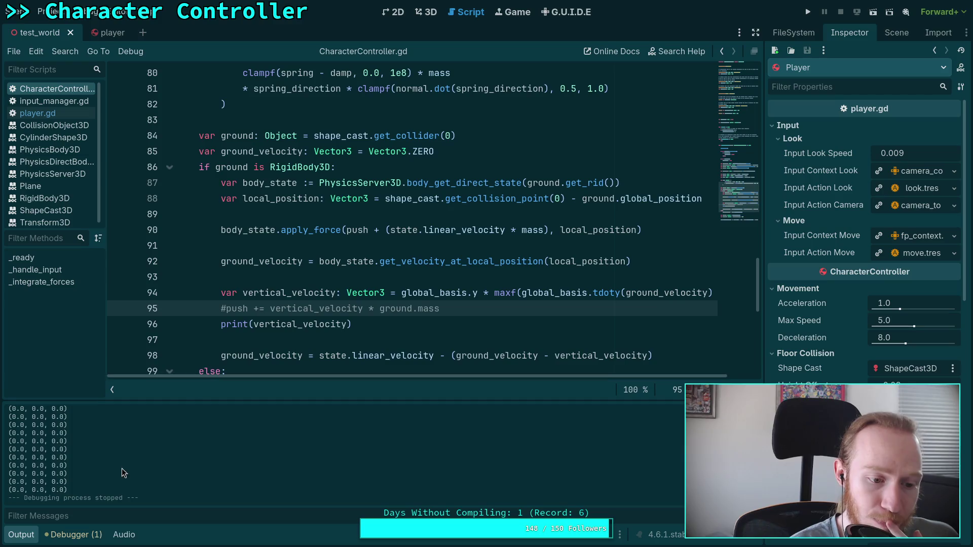
{"action": "left_click", "coordinate": [21, 534]}
{"action": "scroll", "coordinate": [322, 351], "scroll_direction": "up", "scroll_amount": 2}
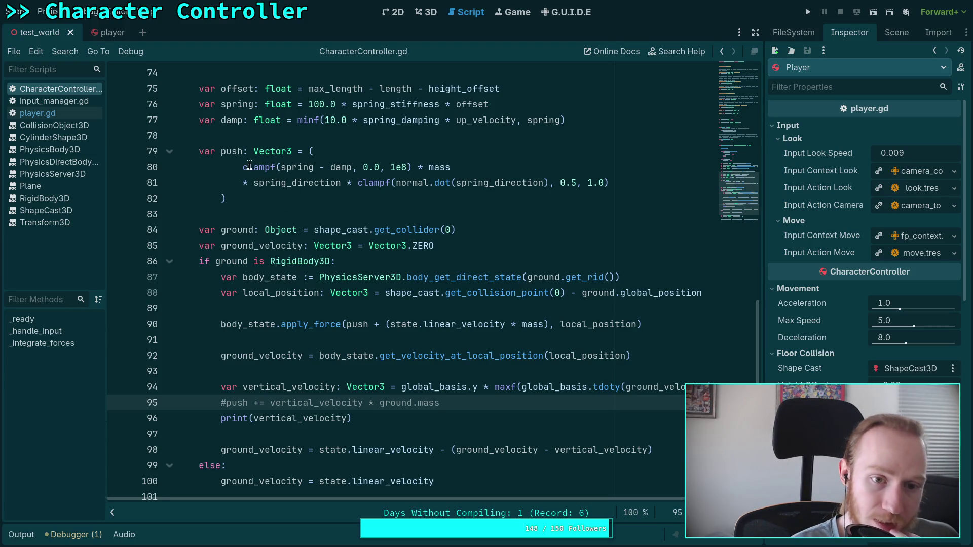
{"action": "left_click_drag", "start_coordinate": [243, 167], "coordinate": [451, 169]}
{"action": "left_click", "coordinate": [310, 188]}
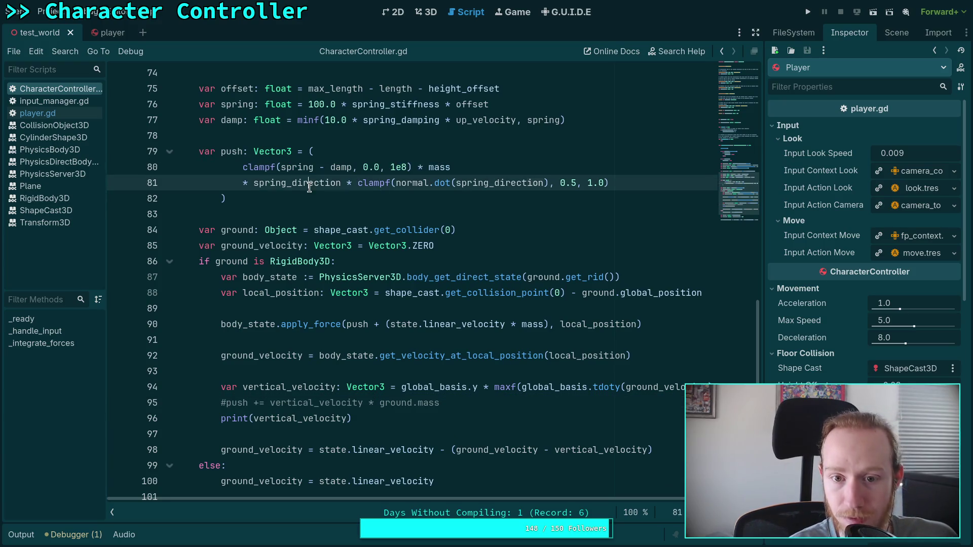
{"action": "double_click", "coordinate": [310, 188]}
{"action": "scroll", "coordinate": [351, 319], "scroll_direction": "up", "scroll_amount": 2}
{"action": "scroll", "coordinate": [355, 317], "scroll_direction": "up", "scroll_amount": 1}
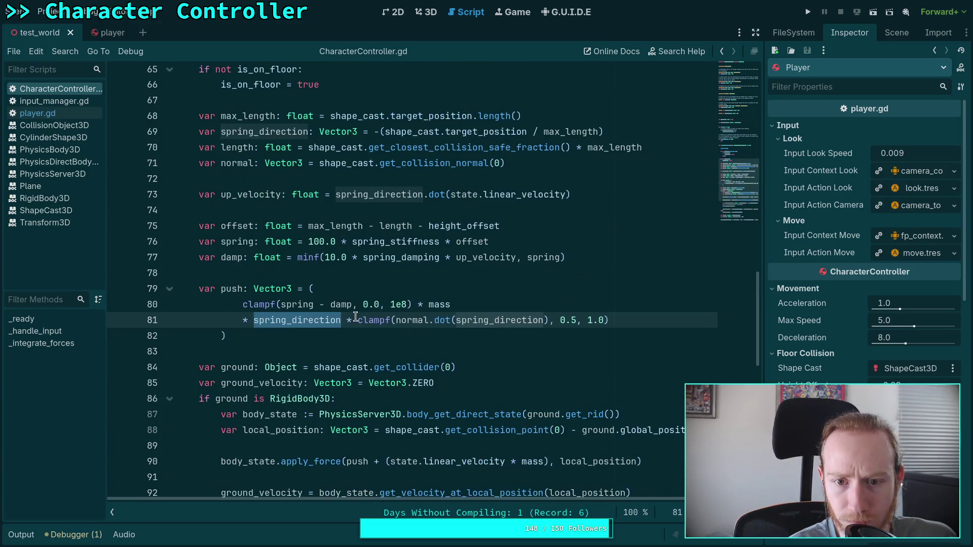
{"action": "double_click", "coordinate": [500, 198]}
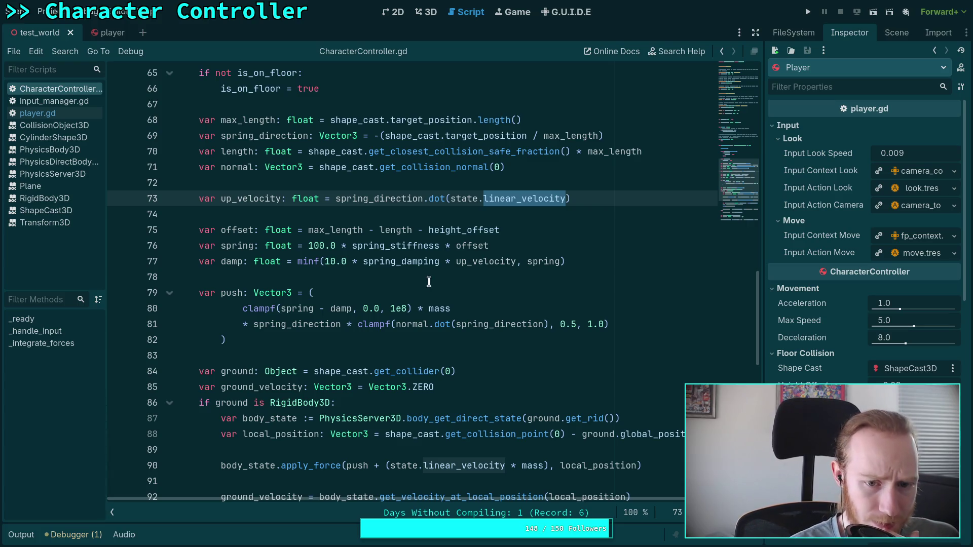
- Add 'damp = 0.0' as line 78 after the damp calculation, save, and run with F5
{"action": "left_click", "coordinate": [610, 261]}
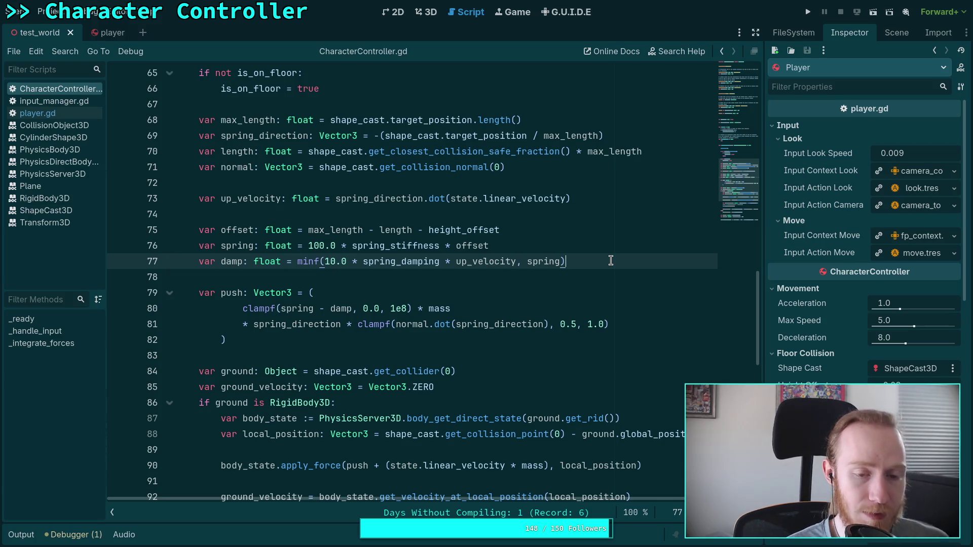
{"action": "key", "text": "Return"}
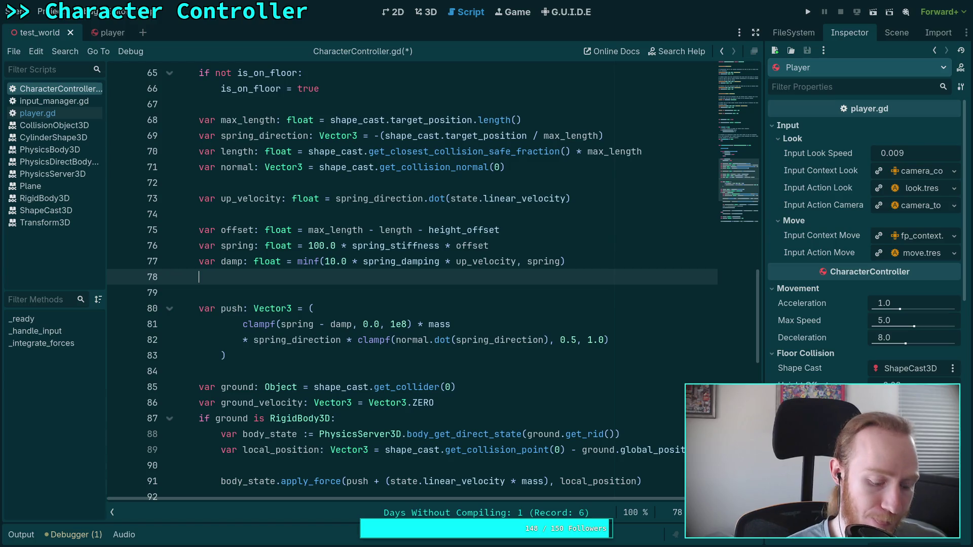
{"action": "type", "text": "var ha"}
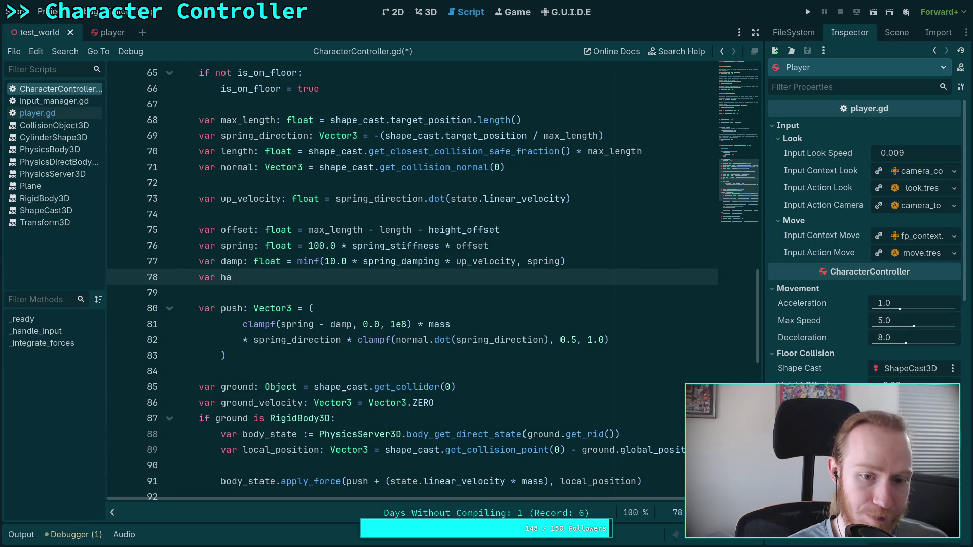
{"action": "key", "text": "BackSpace"}
{"action": "key", "text": "BackSpace"}
{"action": "type", "text": "dapm"}
{"action": "key", "text": "BackSpace"}
{"action": "key", "text": "BackSpace"}
{"action": "key", "text": "BackSpace"}
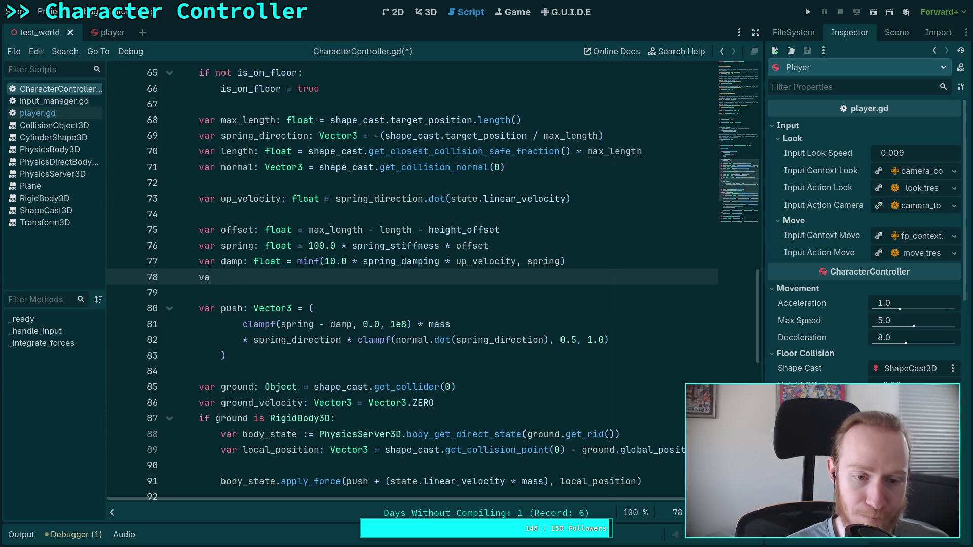
{"action": "type", "text": "damp"}
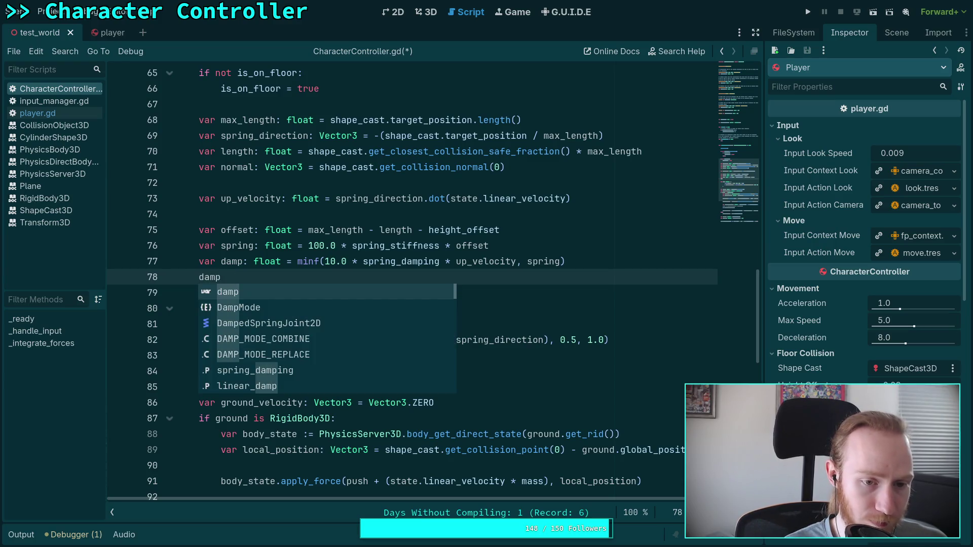
{"action": "type", "text": " = 0.0"}
{"action": "key", "text": "ctrl+s"}
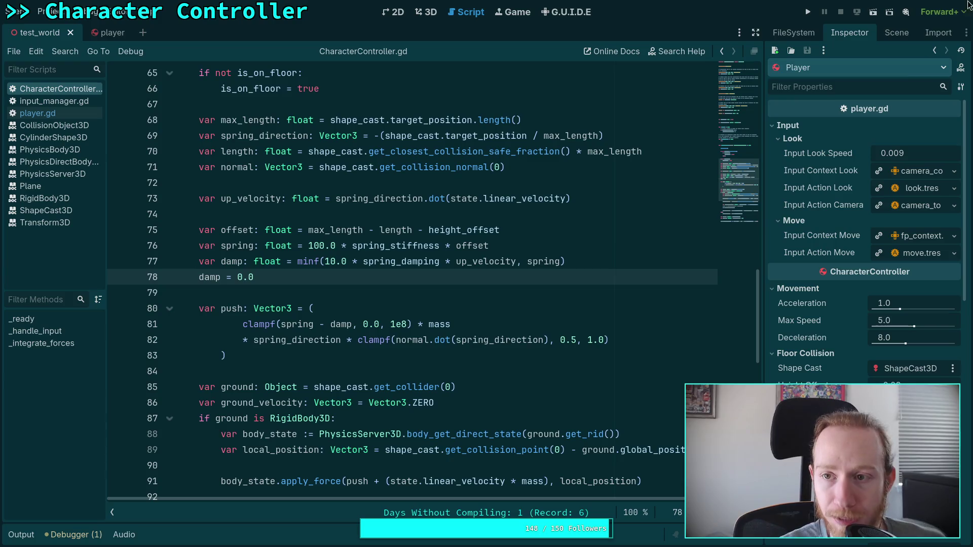
{"action": "key", "text": "F5"}
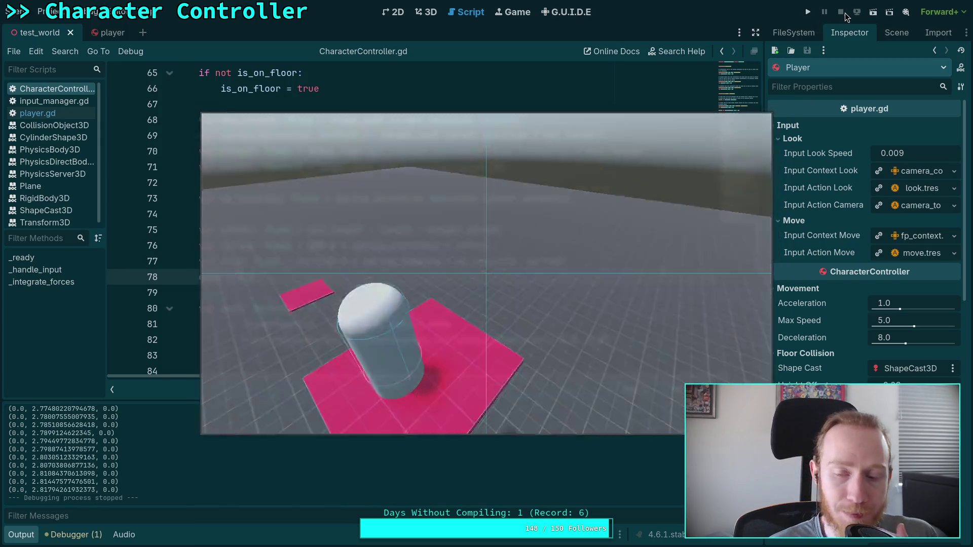
- Stop the running test game
{"action": "left_click", "coordinate": [844, 13]}
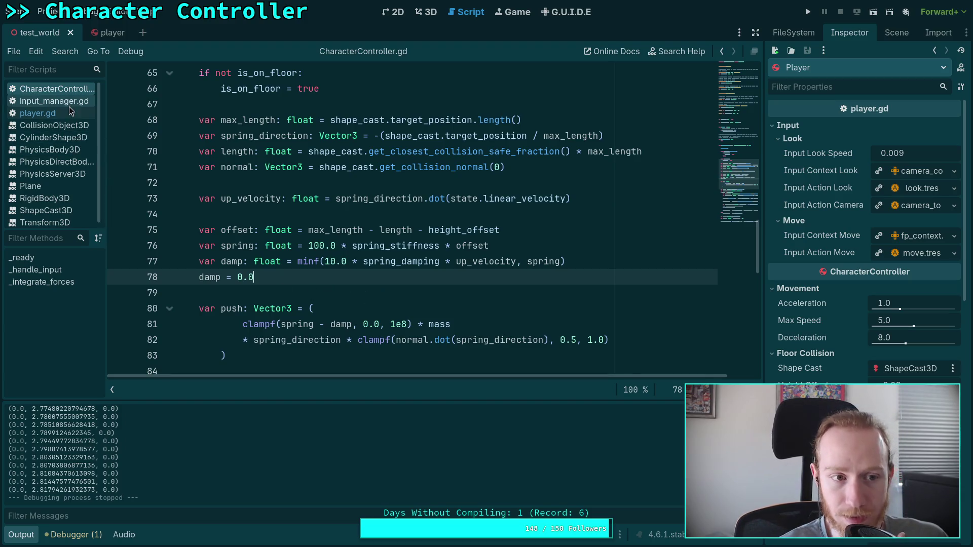
- Close all open documentation pages with Close Docs and show the test_world scene tree
{"action": "left_click", "coordinate": [60, 138]}
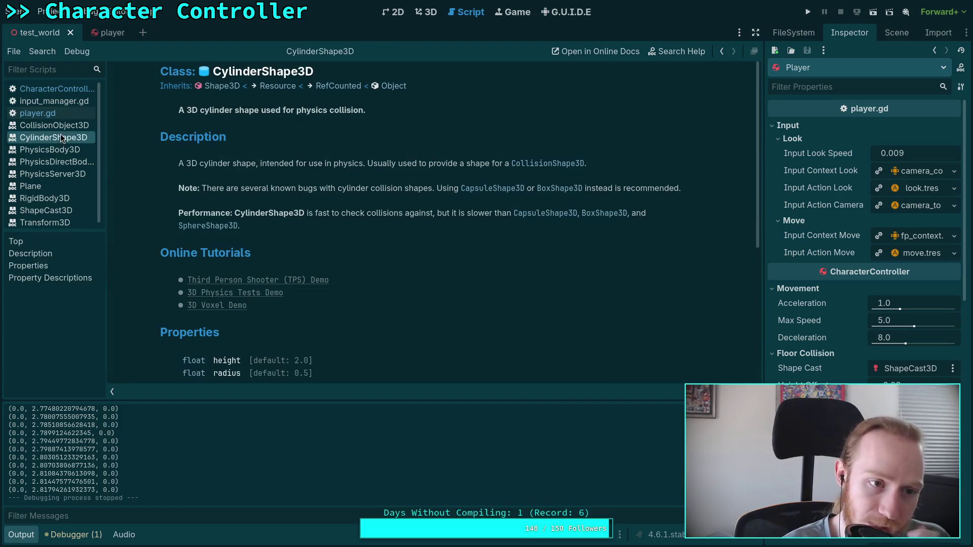
{"action": "right_click", "coordinate": [63, 138]}
{"action": "left_click", "coordinate": [91, 195]}
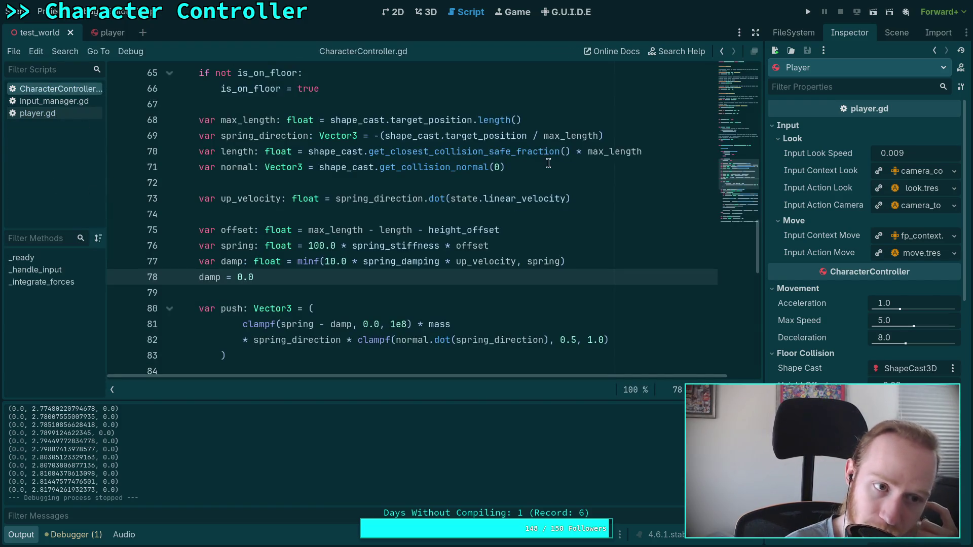
{"action": "left_click", "coordinate": [898, 32]}
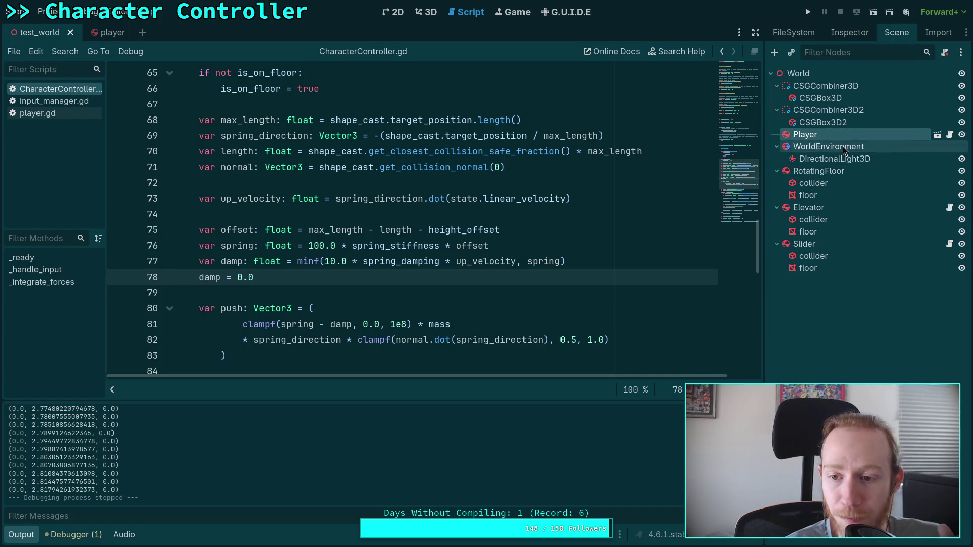
- Open the Elevator's launcher.gd and review where it uses linear_velocity
{"action": "left_click", "coordinate": [949, 208]}
{"action": "scroll", "coordinate": [486, 232], "scroll_direction": "down", "scroll_amount": 2}
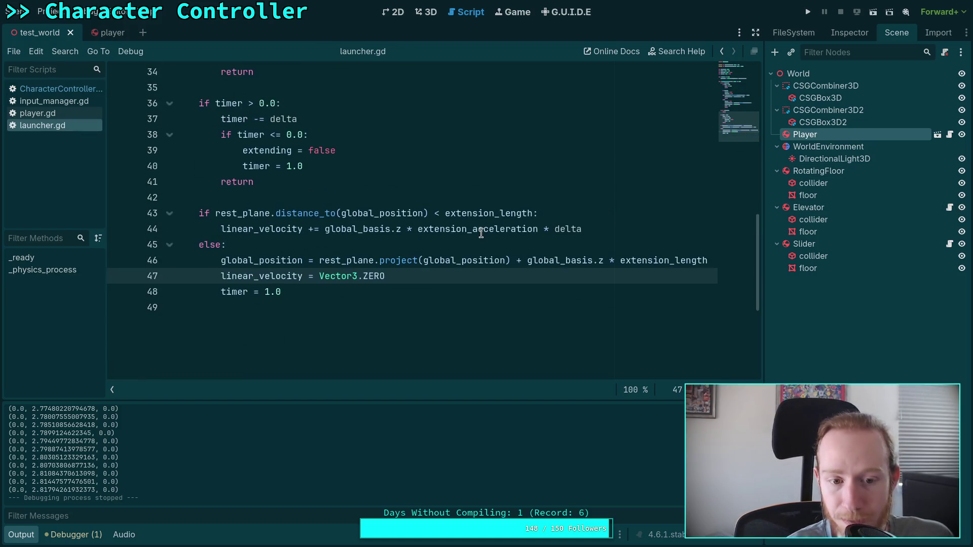
{"action": "scroll", "coordinate": [468, 239], "scroll_direction": "up", "scroll_amount": 1}
{"action": "left_click", "coordinate": [249, 277]}
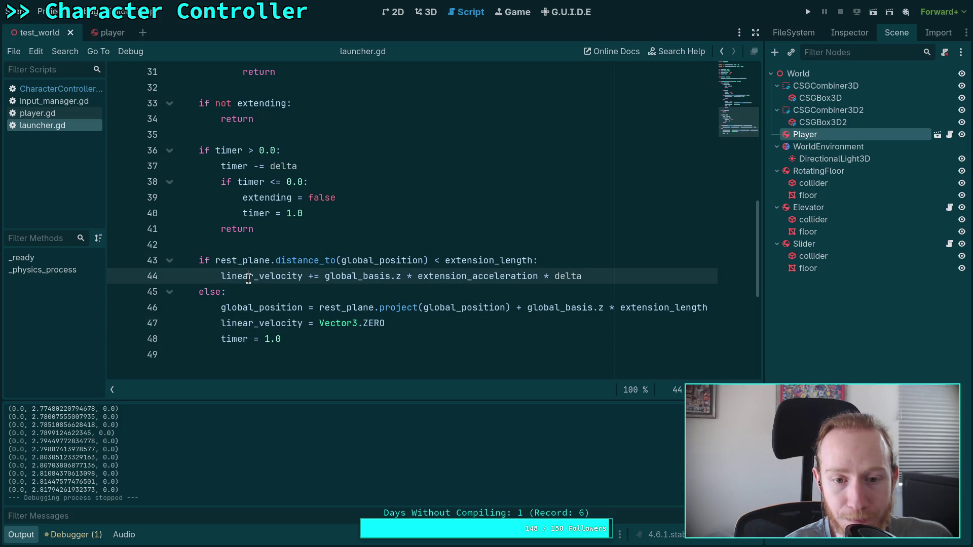
{"action": "double_click", "coordinate": [248, 277]}
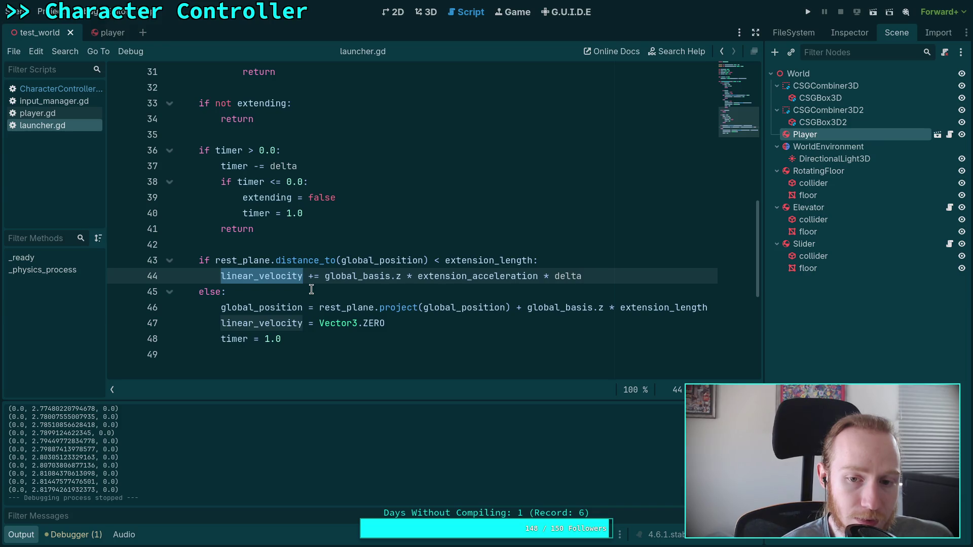
{"action": "scroll", "coordinate": [311, 289], "scroll_direction": "up", "scroll_amount": 8}
{"action": "scroll", "coordinate": [311, 289], "scroll_direction": "down", "scroll_amount": 4}
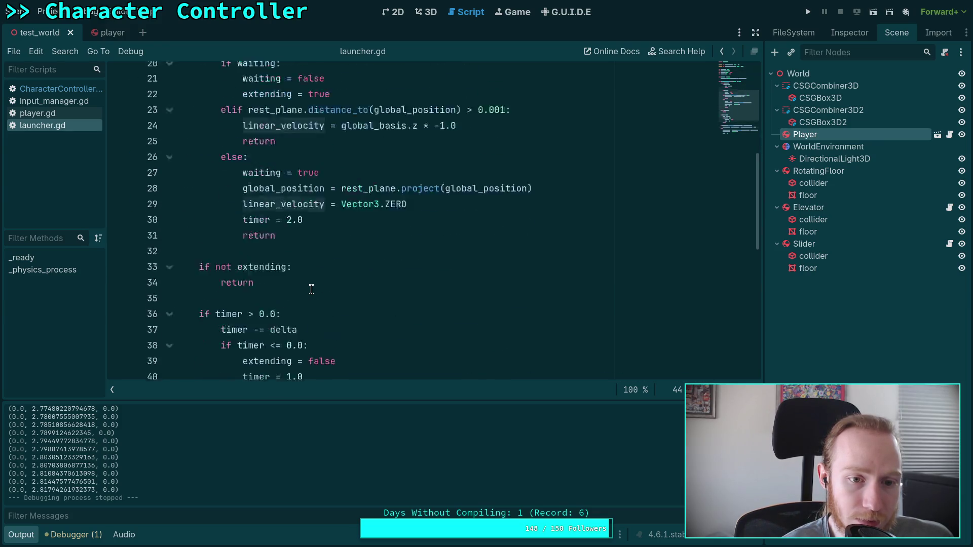
{"action": "scroll", "coordinate": [311, 290], "scroll_direction": "down", "scroll_amount": 5}
{"action": "scroll", "coordinate": [311, 289], "scroll_direction": "up", "scroll_amount": 3}
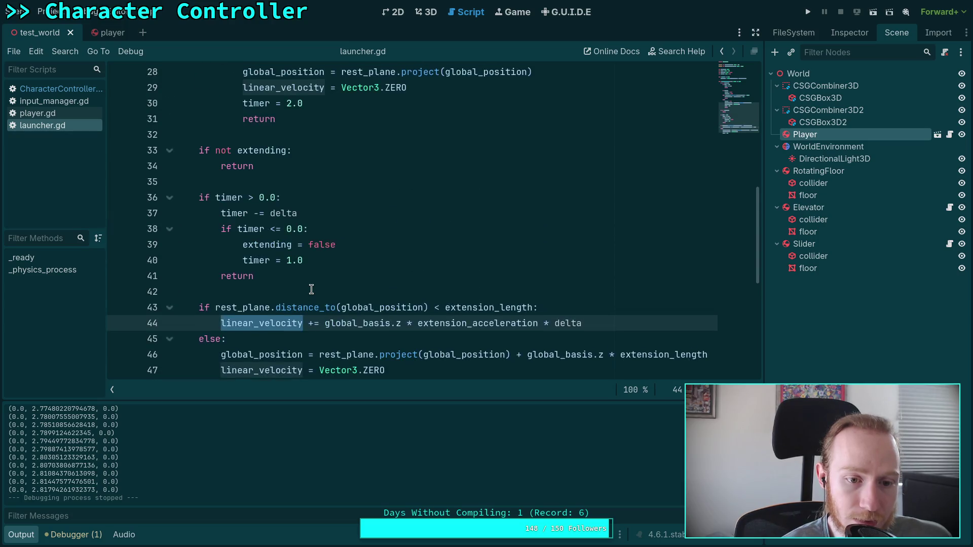
{"action": "scroll", "coordinate": [311, 289], "scroll_direction": "up", "scroll_amount": 8}
{"action": "scroll", "coordinate": [311, 290], "scroll_direction": "down", "scroll_amount": 3}
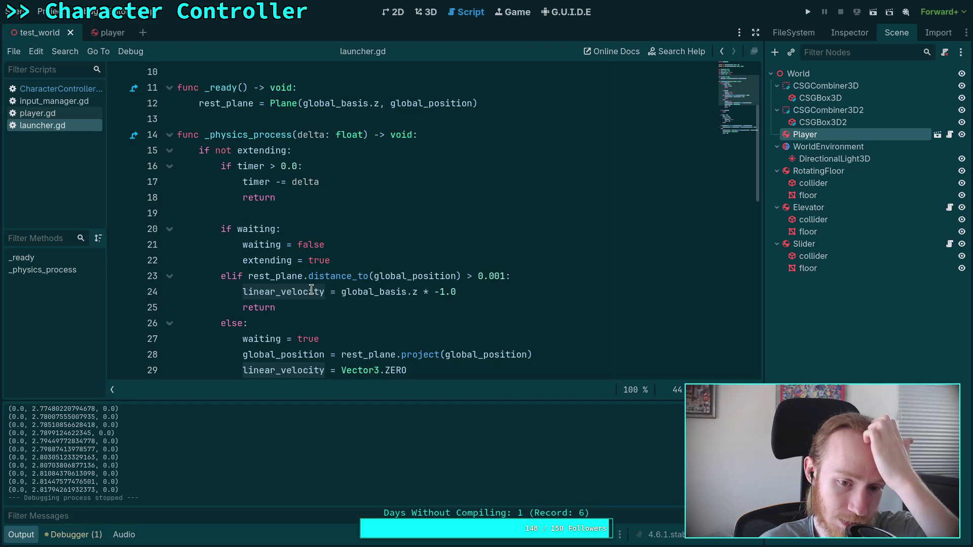
{"action": "scroll", "coordinate": [310, 290], "scroll_direction": "down", "scroll_amount": 3}
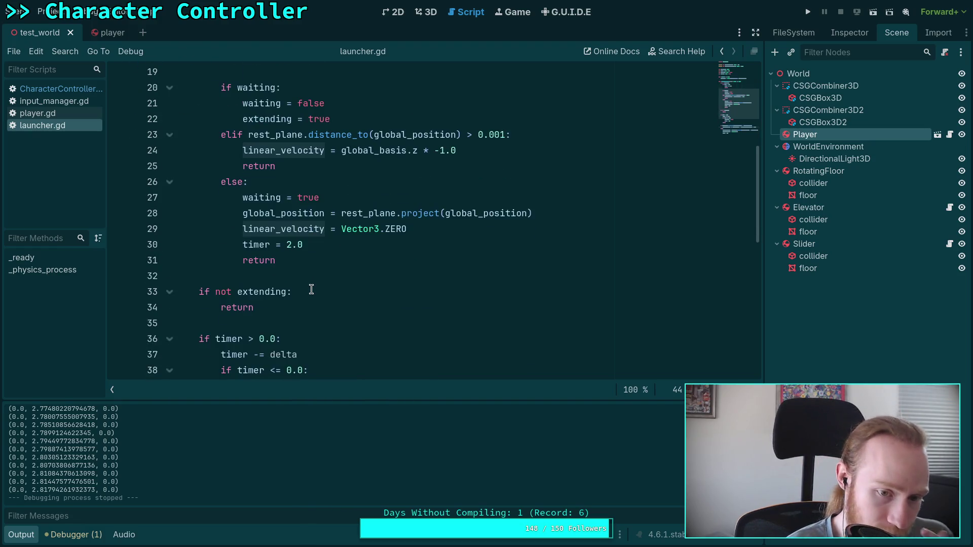
{"action": "scroll", "coordinate": [308, 289], "scroll_direction": "down", "scroll_amount": 4}
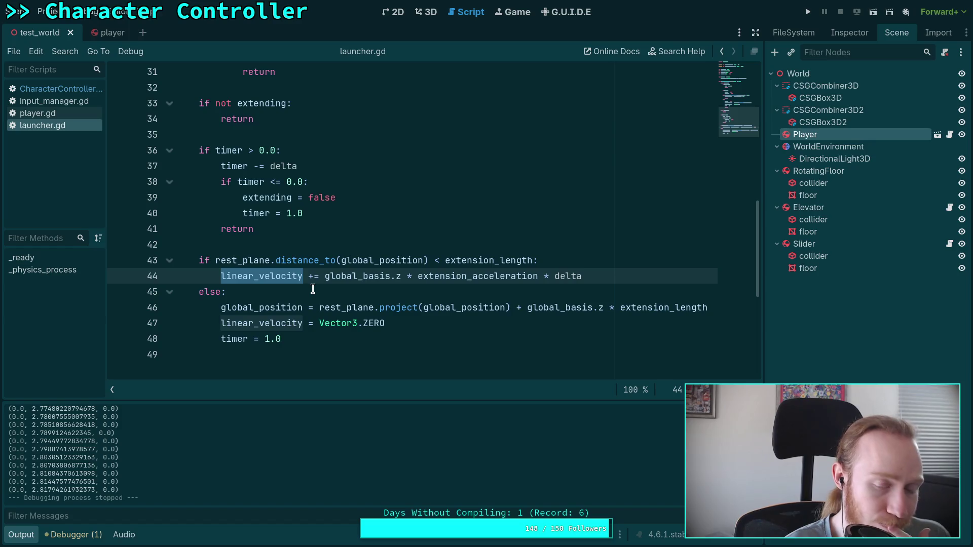
- Glance through player.gd, then return to launcher.gd
{"action": "left_click", "coordinate": [42, 112]}
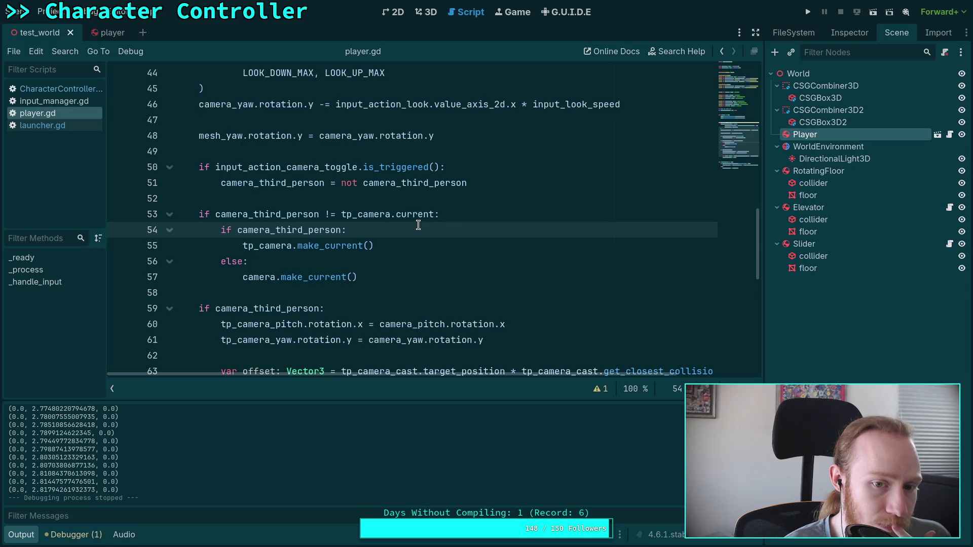
{"action": "scroll", "coordinate": [418, 224], "scroll_direction": "up", "scroll_amount": 4}
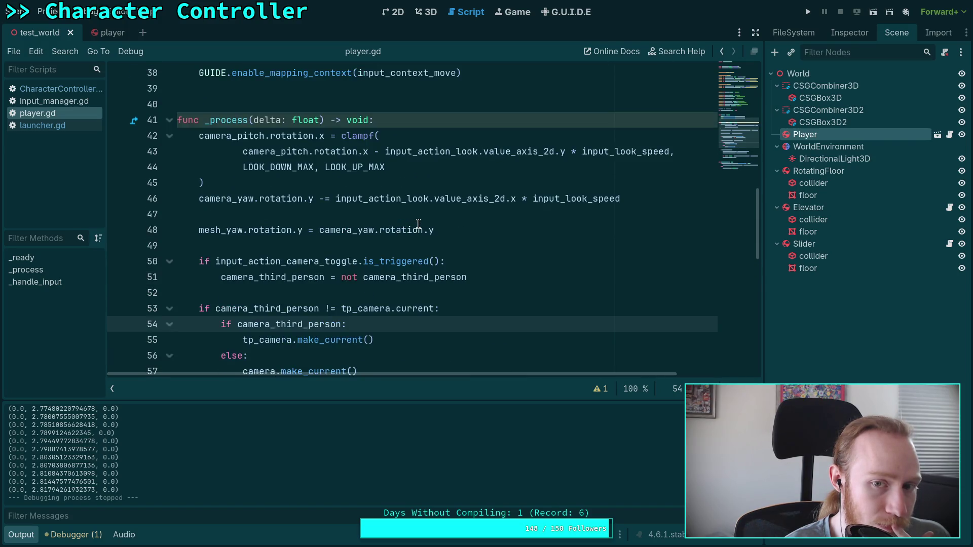
{"action": "scroll", "coordinate": [418, 223], "scroll_direction": "down", "scroll_amount": 5}
{"action": "scroll", "coordinate": [418, 224], "scroll_direction": "down", "scroll_amount": 4}
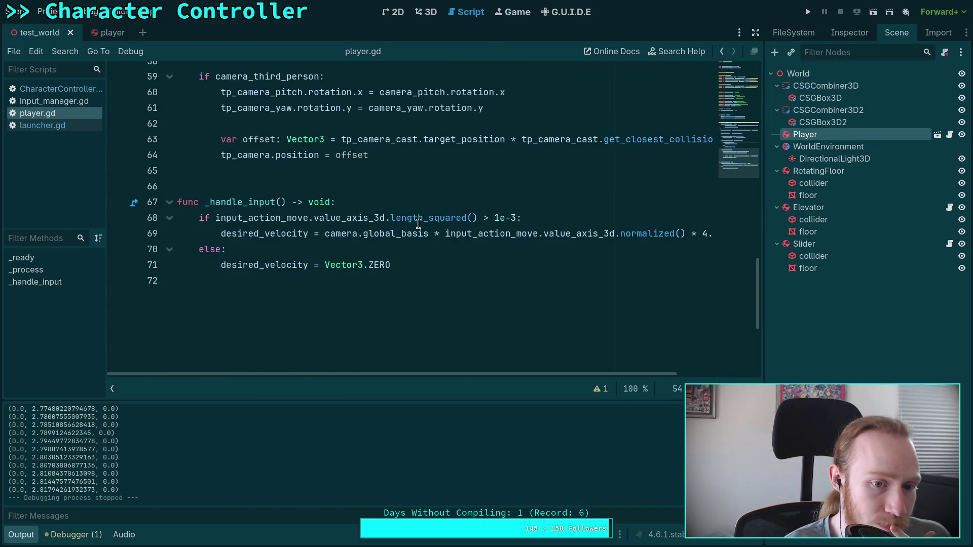
{"action": "scroll", "coordinate": [418, 224], "scroll_direction": "up", "scroll_amount": 5}
{"action": "left_click", "coordinate": [41, 126]}
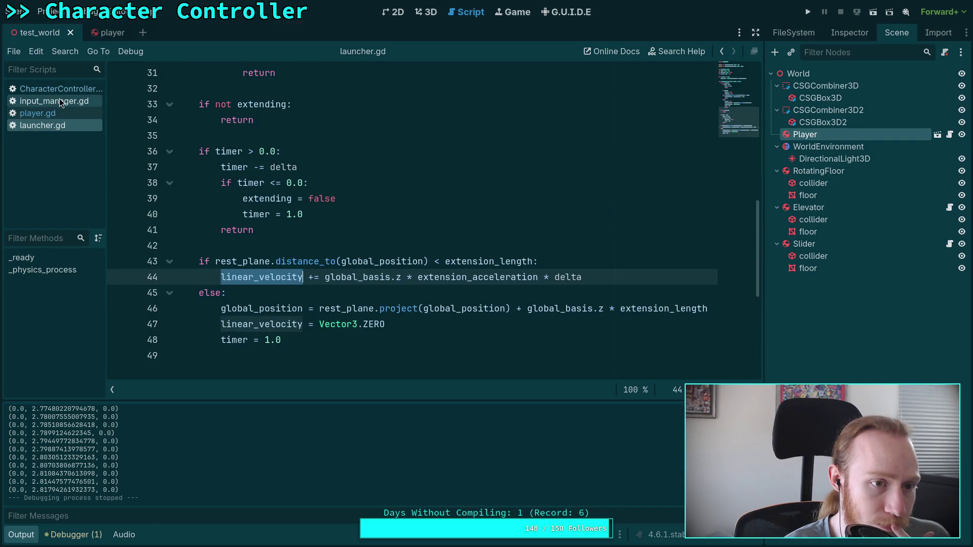
- Go back to CharacterController.gd and delete the 'damp = 0.0' override line
{"action": "left_click", "coordinate": [54, 112]}
{"action": "left_click", "coordinate": [55, 89]}
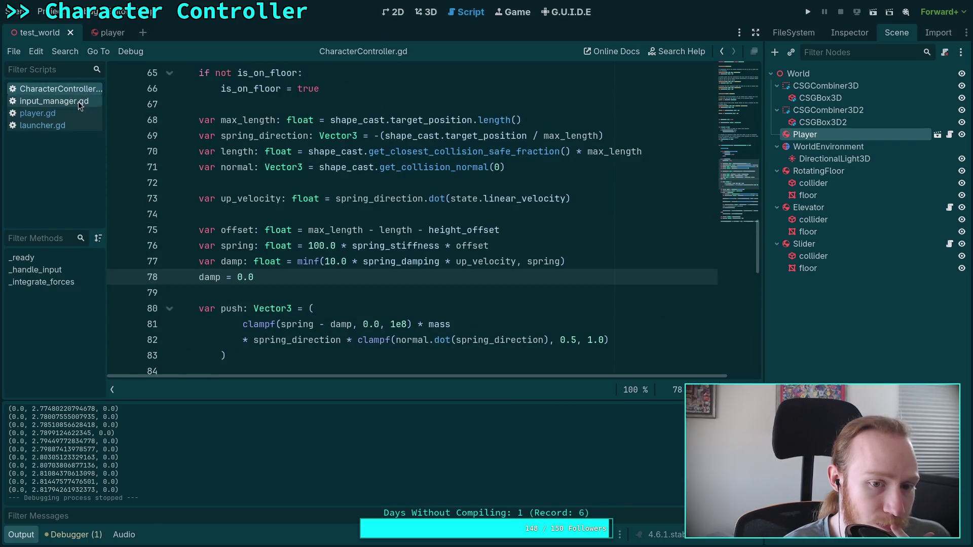
{"action": "scroll", "coordinate": [299, 268], "scroll_direction": "down", "scroll_amount": 1}
{"action": "scroll", "coordinate": [304, 268], "scroll_direction": "down", "scroll_amount": 1}
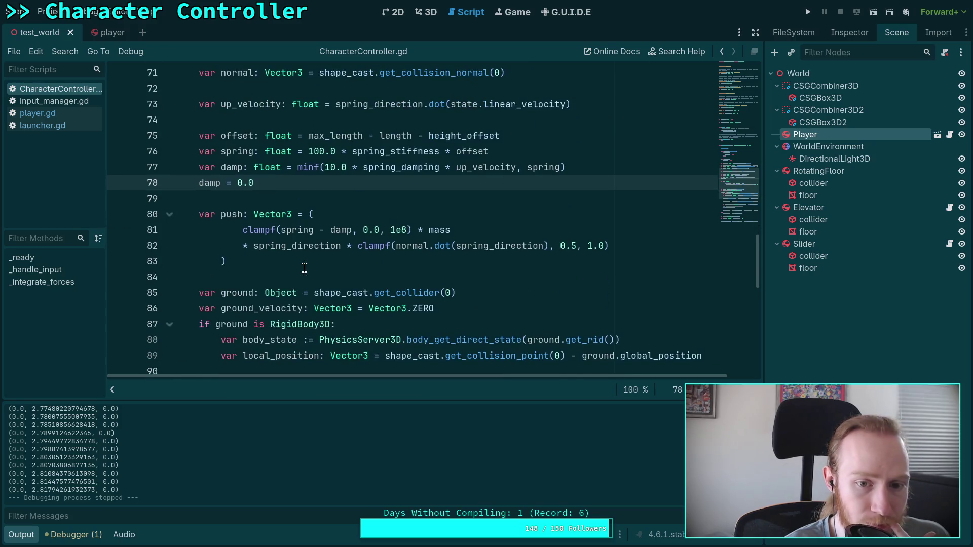
{"action": "scroll", "coordinate": [304, 268], "scroll_direction": "up", "scroll_amount": 3}
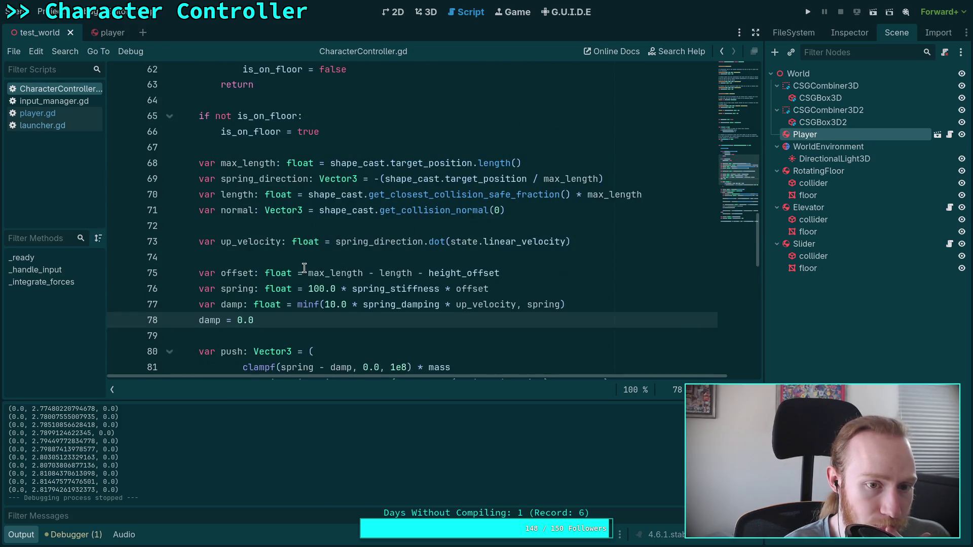
{"action": "left_click_drag", "start_coordinate": [254, 324], "coordinate": [132, 323]}
{"action": "key", "text": "BackSpace"}
{"action": "key", "text": "BackSpace"}
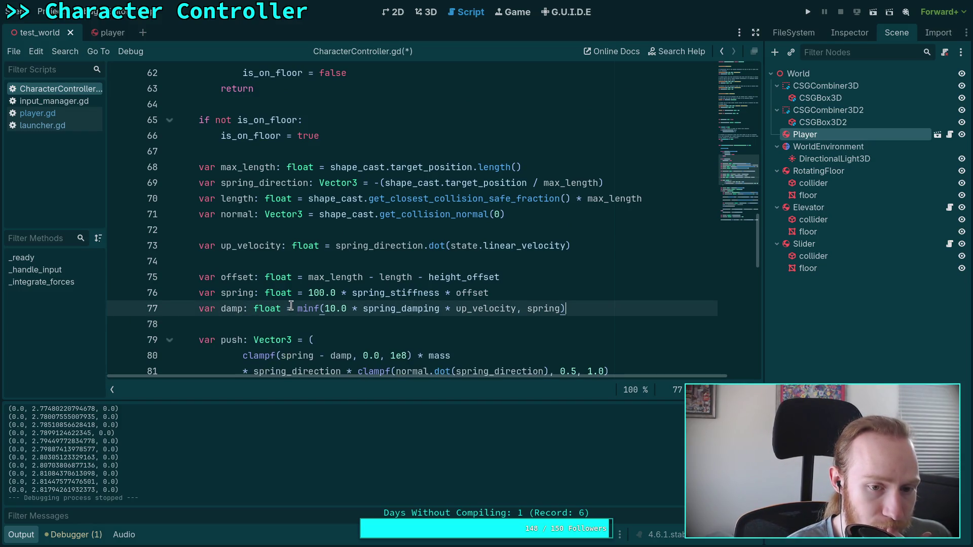
- Add print(offset) on line 78, save, run the game briefly, then stop it
{"action": "key", "text": "Return"}
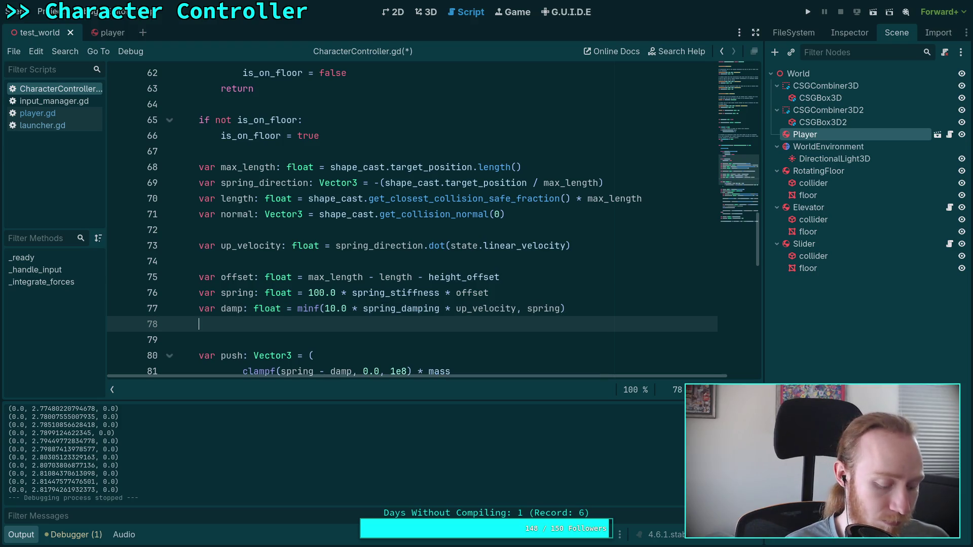
{"action": "type", "text": "print('f"}
{"action": "key", "text": "BackSpace"}
{"action": "key", "text": "BackSpace"}
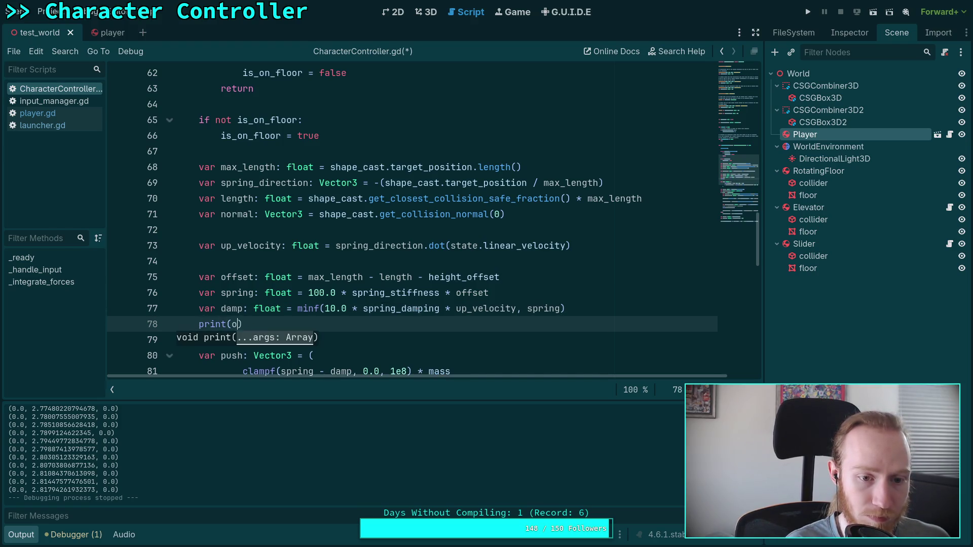
{"action": "type", "text": "offset"}
{"action": "key", "text": "ctrl+s"}
{"action": "key", "text": "F5"}
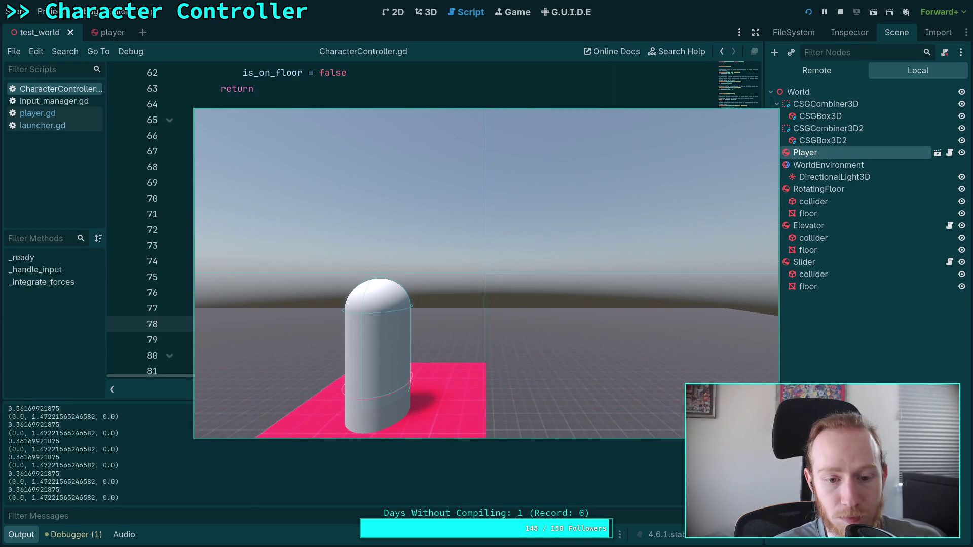
{"action": "left_click", "coordinate": [841, 12]}
- Inspect the print(offset) line and the spring_damping and up_velocity terms on line 77
{"action": "key", "text": "Escape"}
{"action": "key", "text": "Down"}
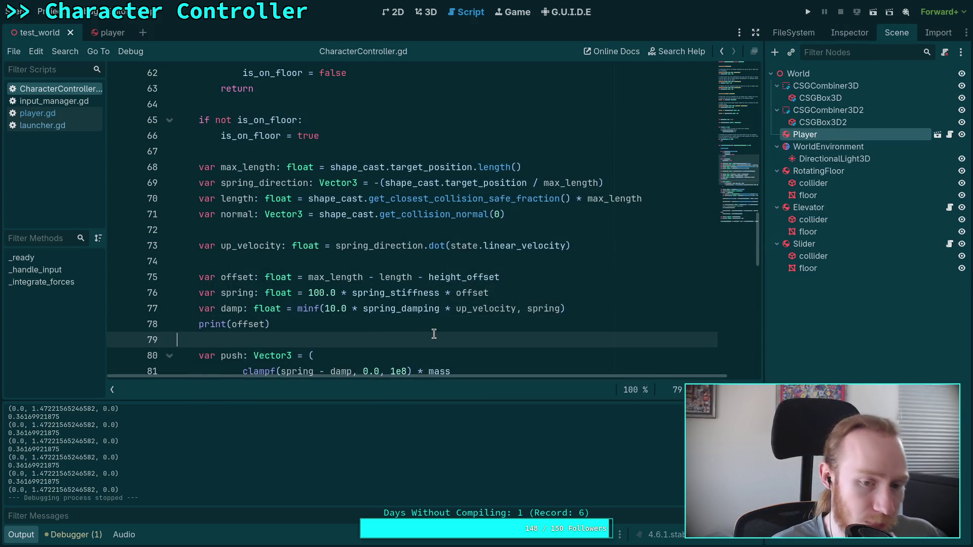
{"action": "triple_click", "coordinate": [301, 320]}
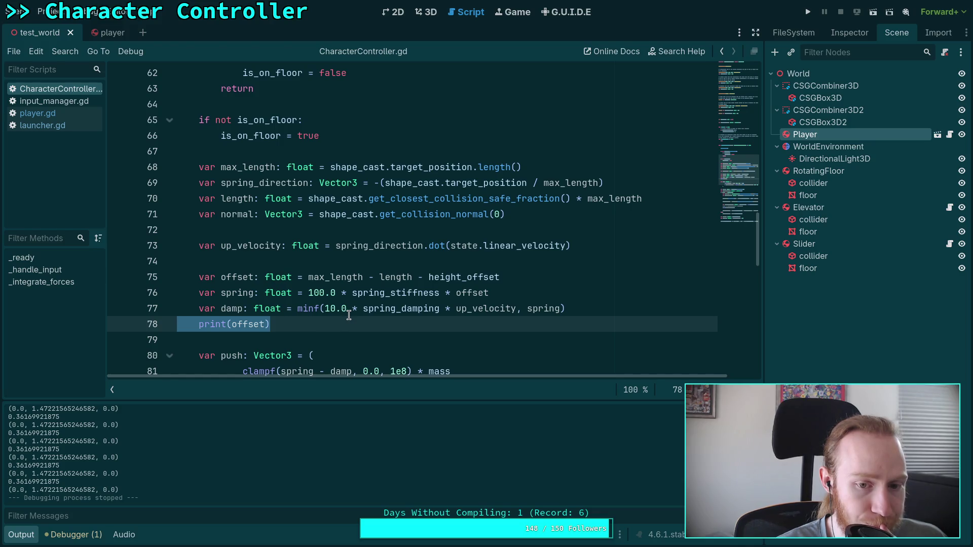
{"action": "double_click", "coordinate": [400, 310]}
{"action": "double_click", "coordinate": [464, 306]}
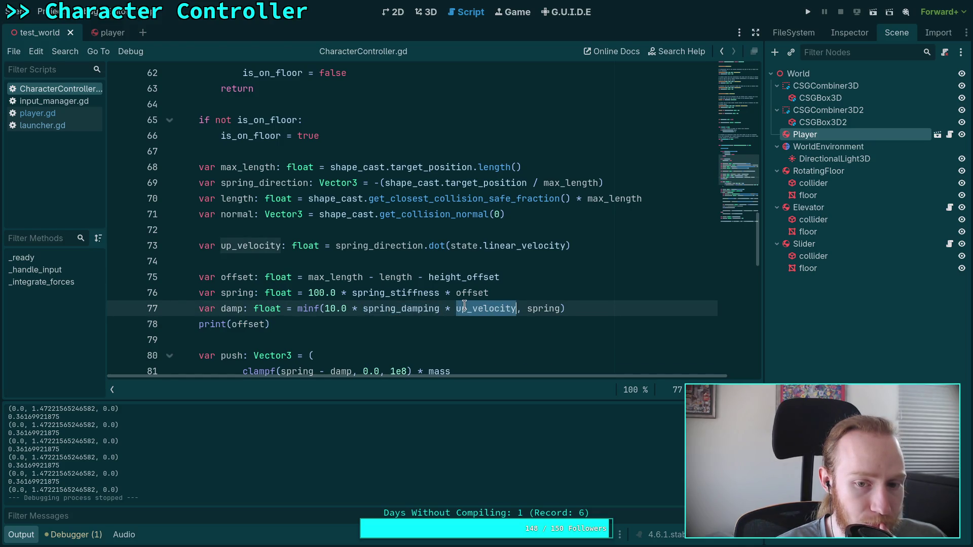
{"action": "scroll", "coordinate": [354, 324], "scroll_direction": "down", "scroll_amount": 2}
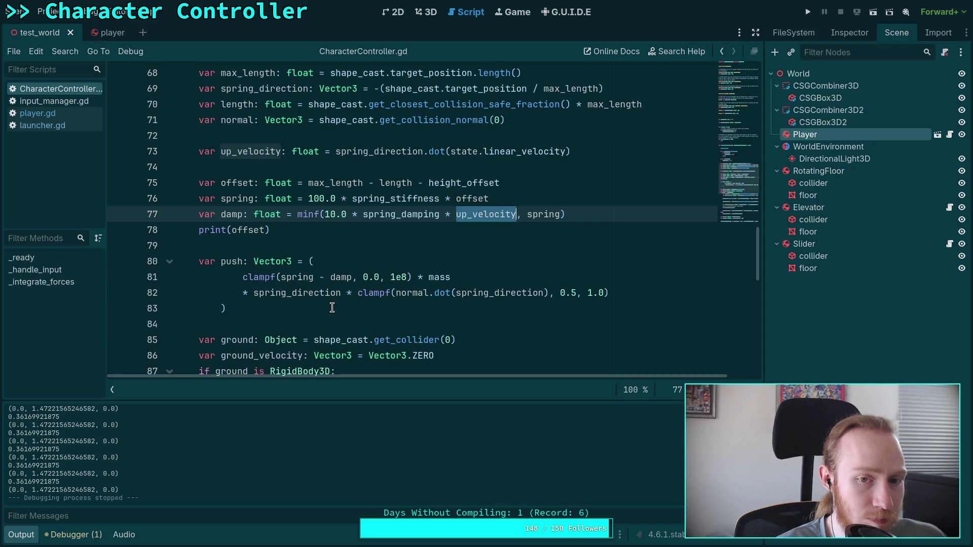
{"action": "scroll", "coordinate": [331, 306], "scroll_direction": "up", "scroll_amount": 1}
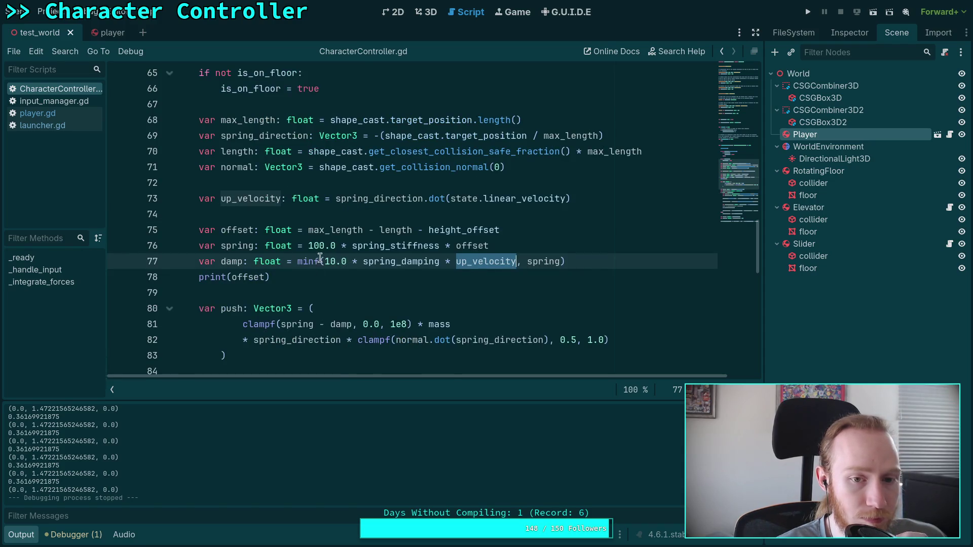
{"action": "left_click", "coordinate": [335, 199]}
- Change the debug print to print(up_velocity), save, run the game briefly, then stop it
{"action": "double_click", "coordinate": [252, 279]}
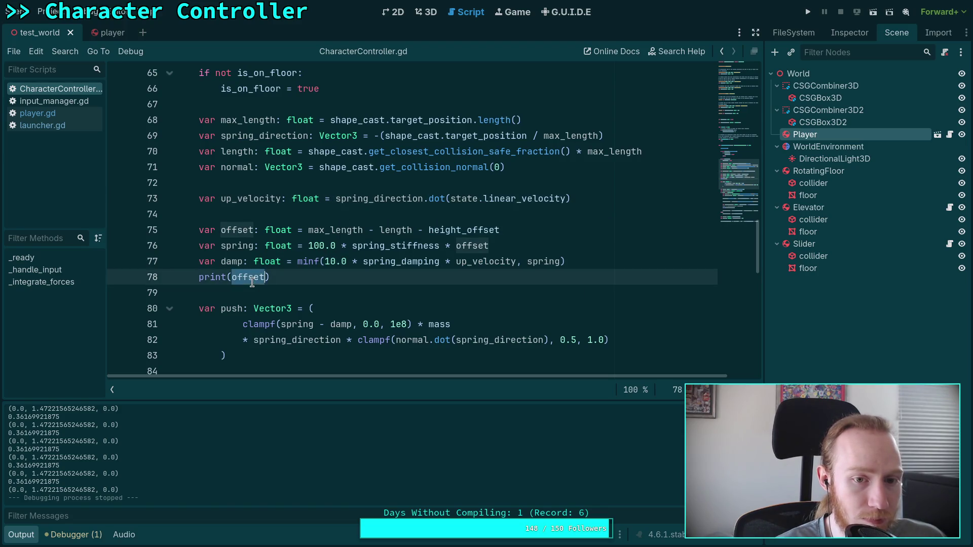
{"action": "type", "text": "up_v"}
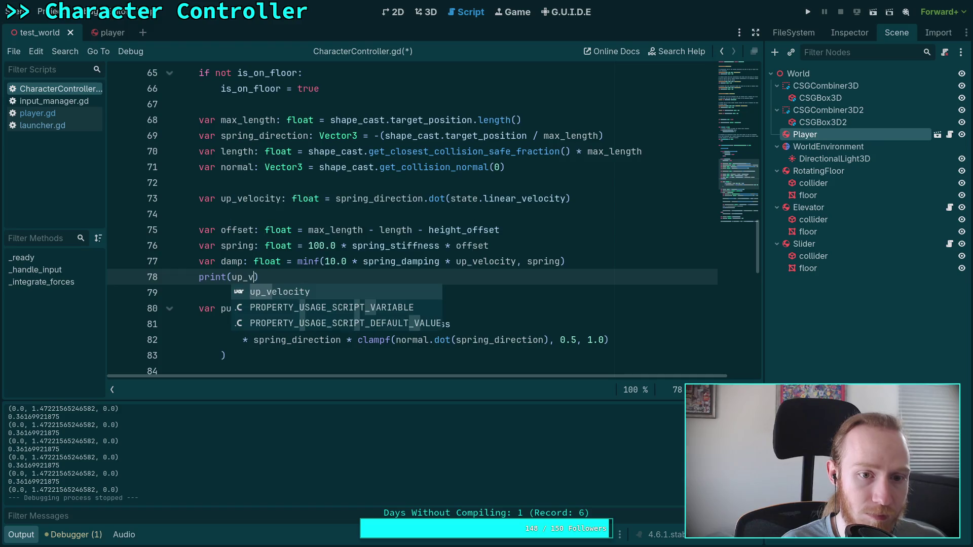
{"action": "key", "text": "Return"}
{"action": "key", "text": "ctrl+s"}
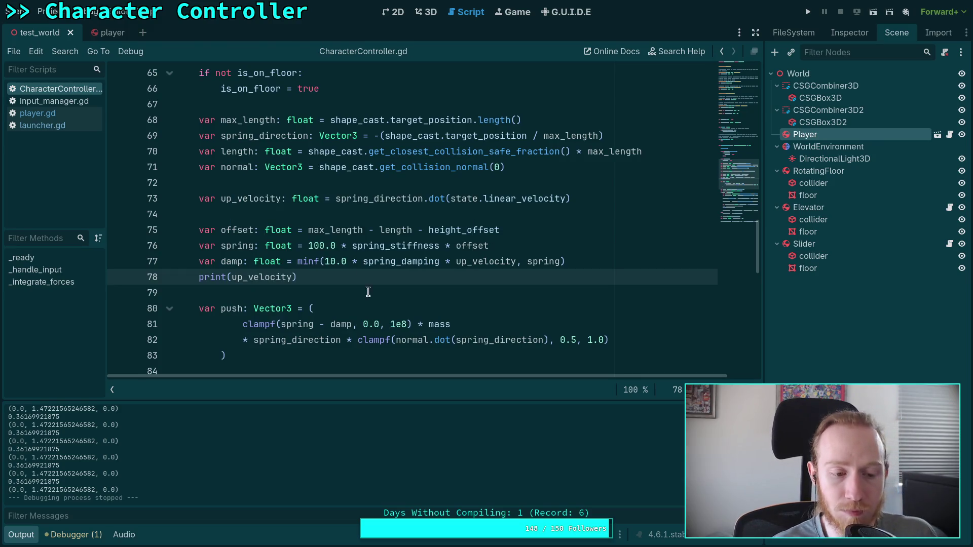
{"action": "left_click", "coordinate": [807, 18]}
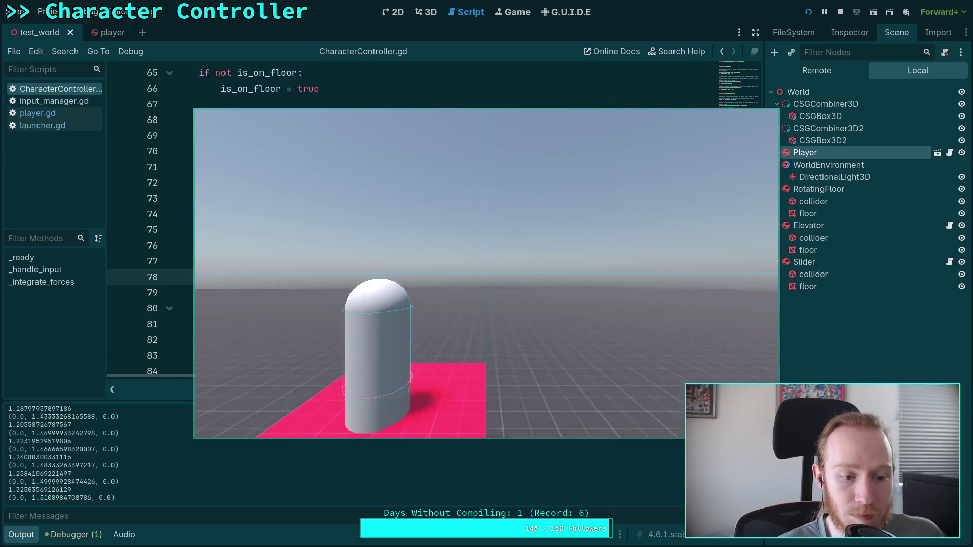
{"action": "left_click", "coordinate": [843, 17]}
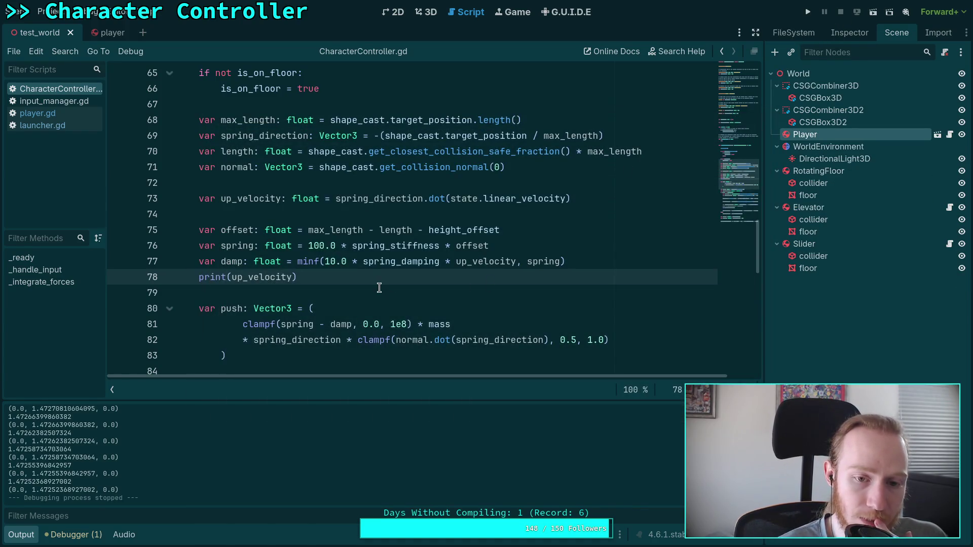
- Try inserting clamp( before up_velocity on line 77, then remove it again
{"action": "left_click", "coordinate": [456, 263]}
{"action": "type", "text": "clamp("}
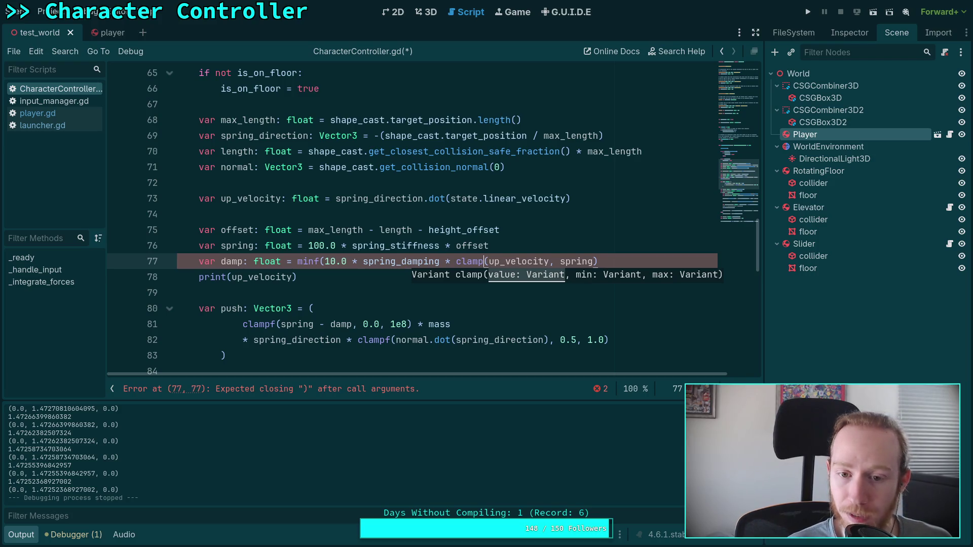
{"action": "key", "text": "BackSpace"}
{"action": "key", "text": "BackSpace"}
{"action": "key", "text": "BackSpace"}
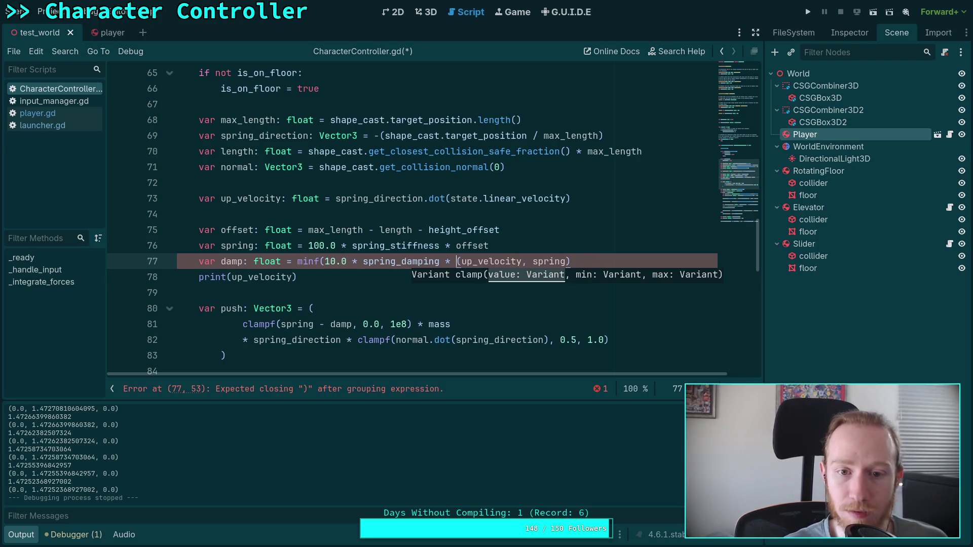
{"action": "key", "text": "Delete"}
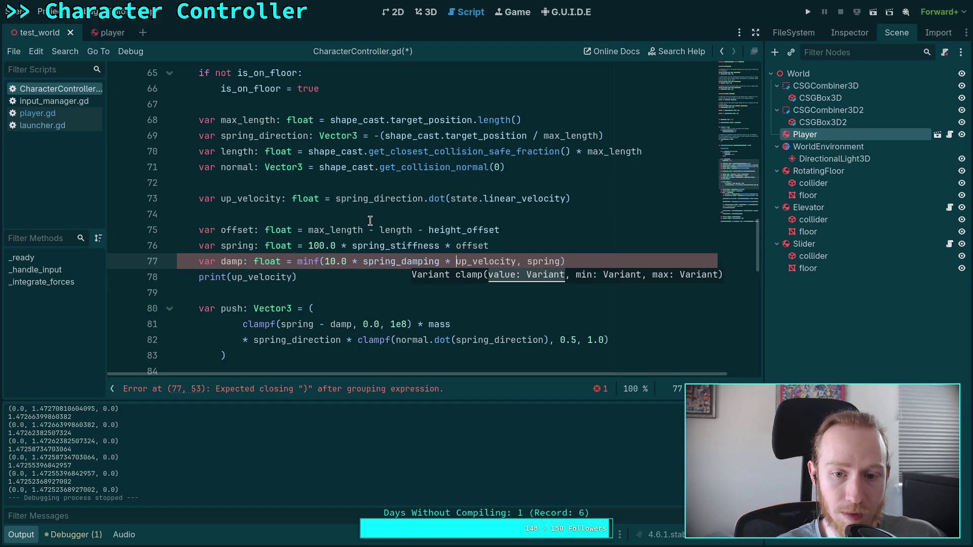
- Wrap the line-73 dot product in minf(..., 0.0), save, and test-run the game
{"action": "left_click", "coordinate": [335, 199]}
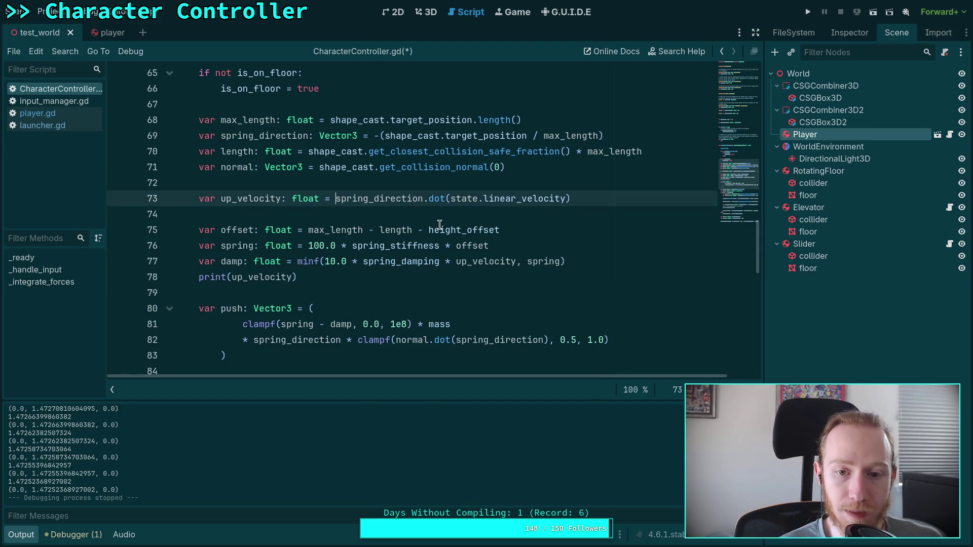
{"action": "type", "text": "clampf("}
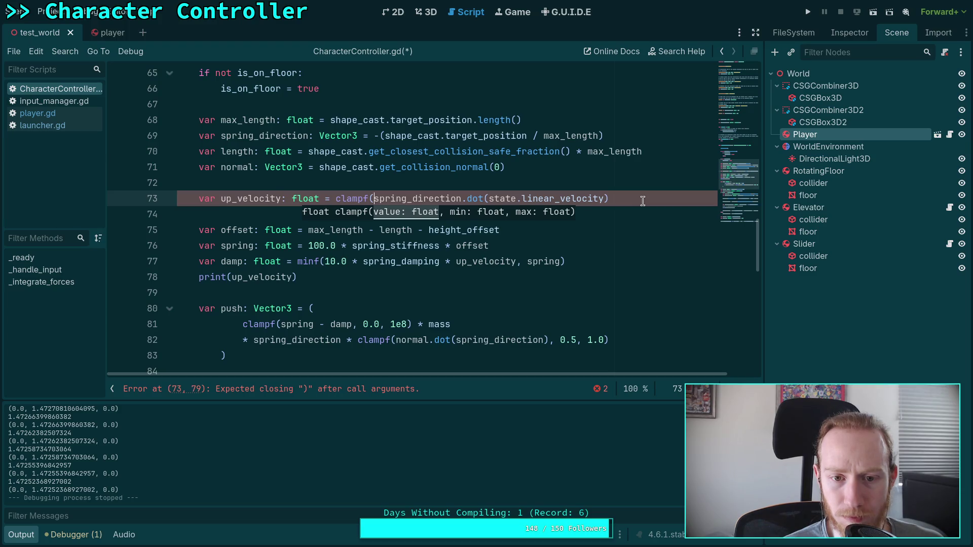
{"action": "double_click", "coordinate": [340, 197]}
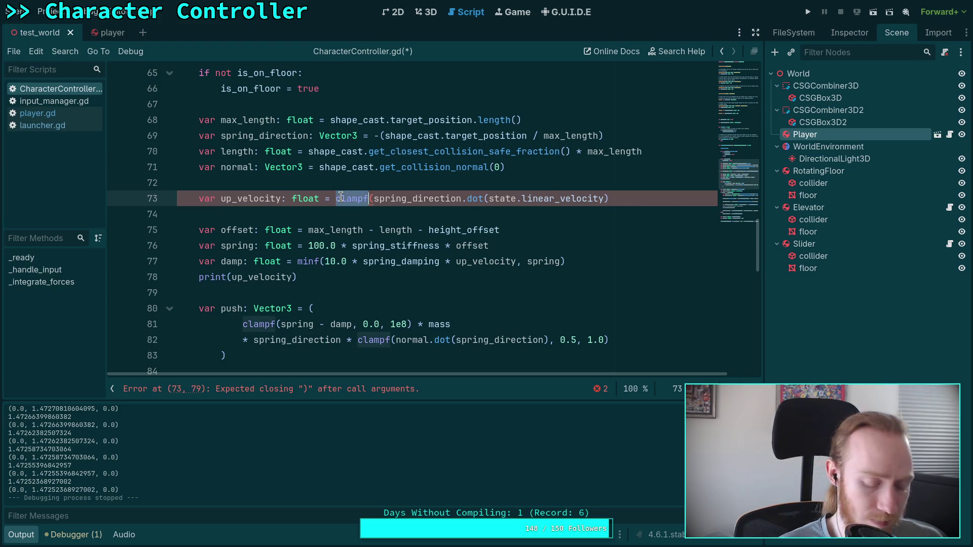
{"action": "key", "text": "BackSpace"}
{"action": "type", "text": "minf"}
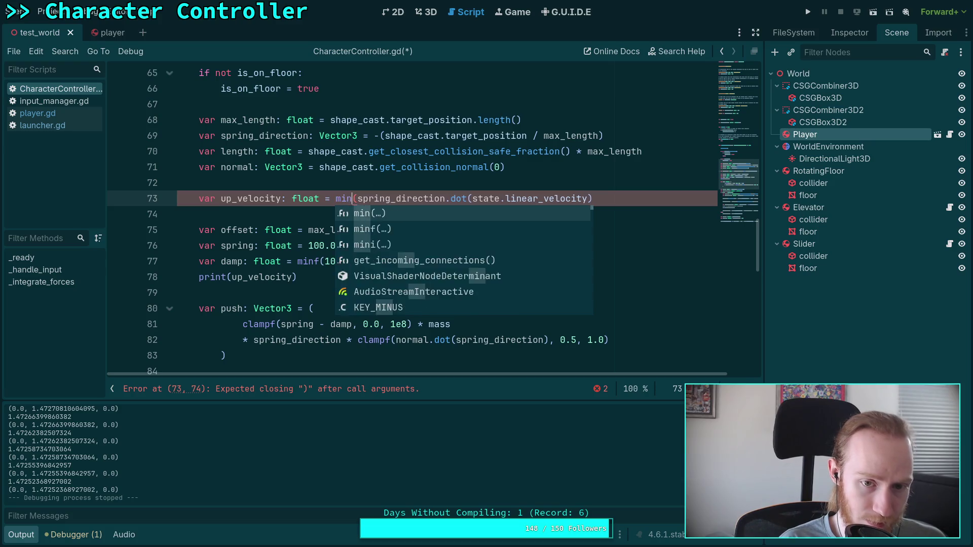
{"action": "key", "text": "End"}
{"action": "type", "text": ","}
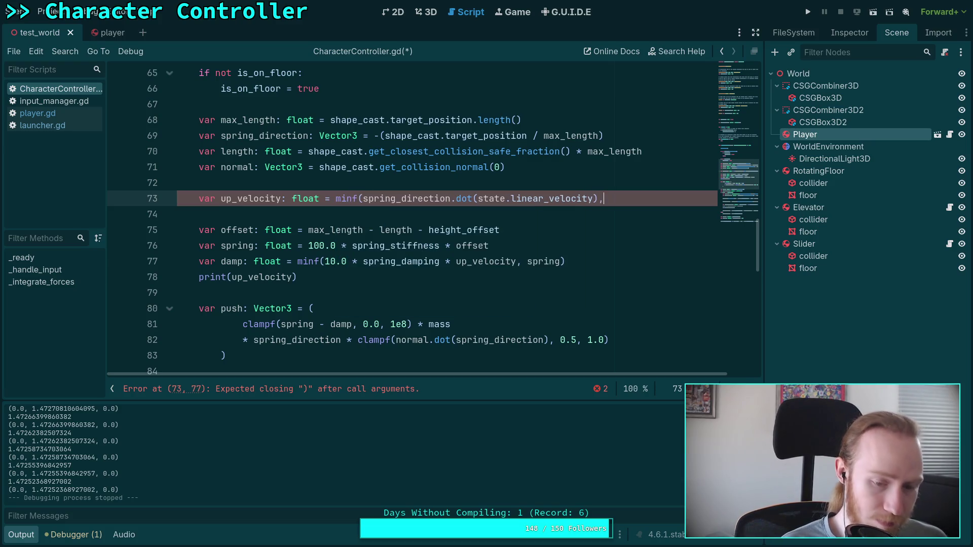
{"action": "type", "text": " 0.0)"}
{"action": "key", "text": "ctrl+s"}
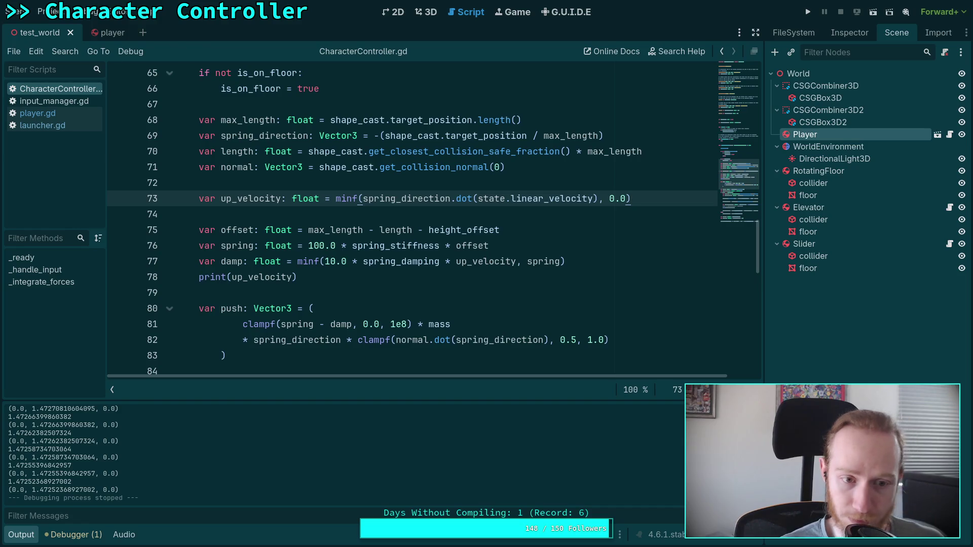
{"action": "left_click", "coordinate": [807, 12]}
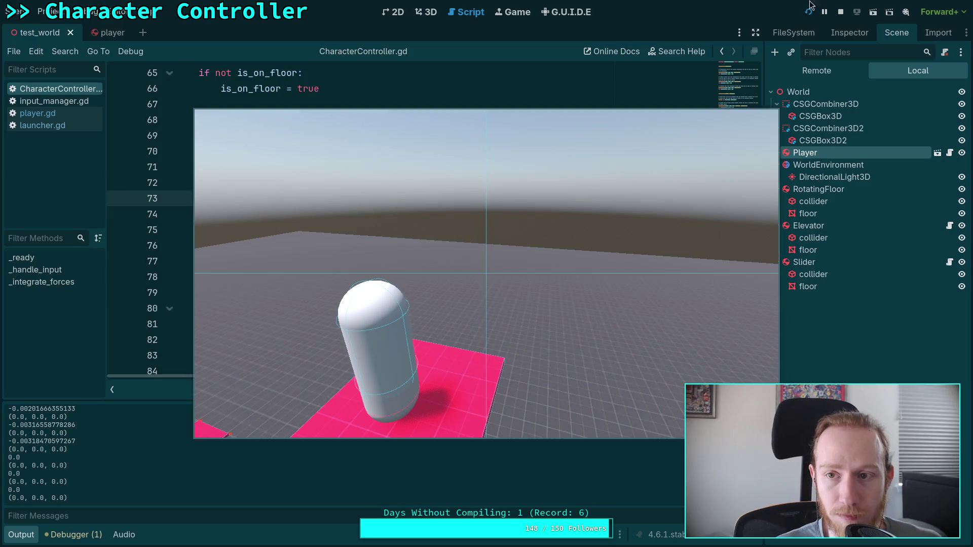
{"action": "left_click", "coordinate": [841, 12]}
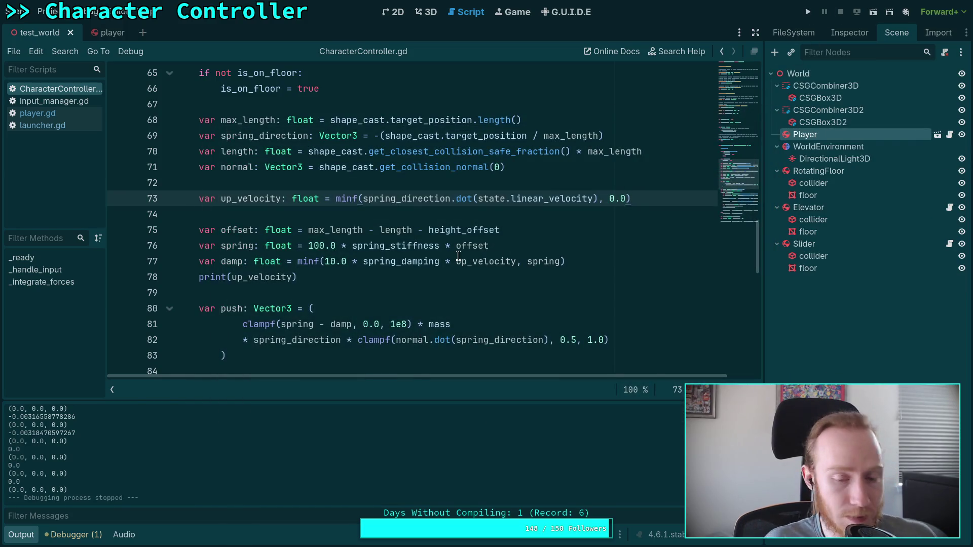
- Remove the minf wrapper and 0.0 argument from line 73 so up_velocity is uncapped
{"action": "left_click", "coordinate": [287, 285]}
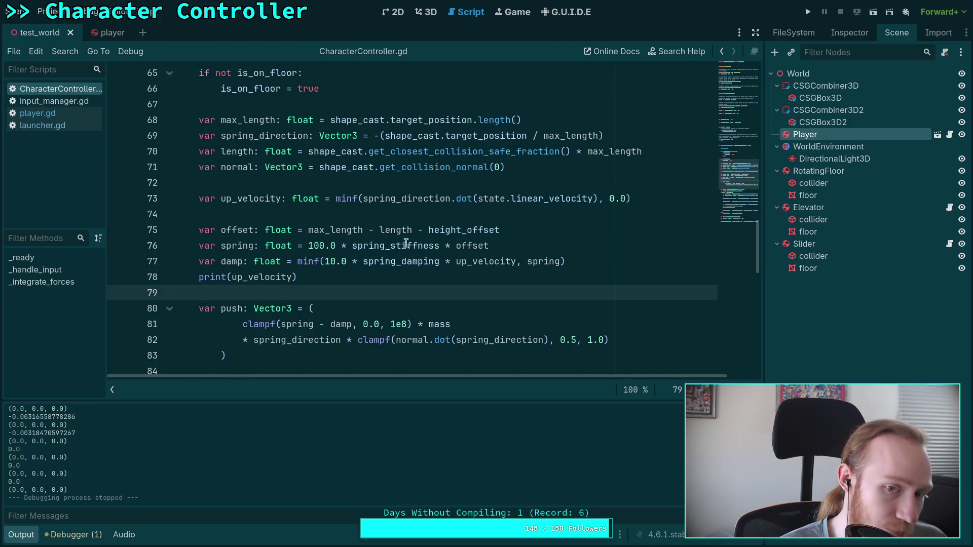
{"action": "double_click", "coordinate": [354, 197]}
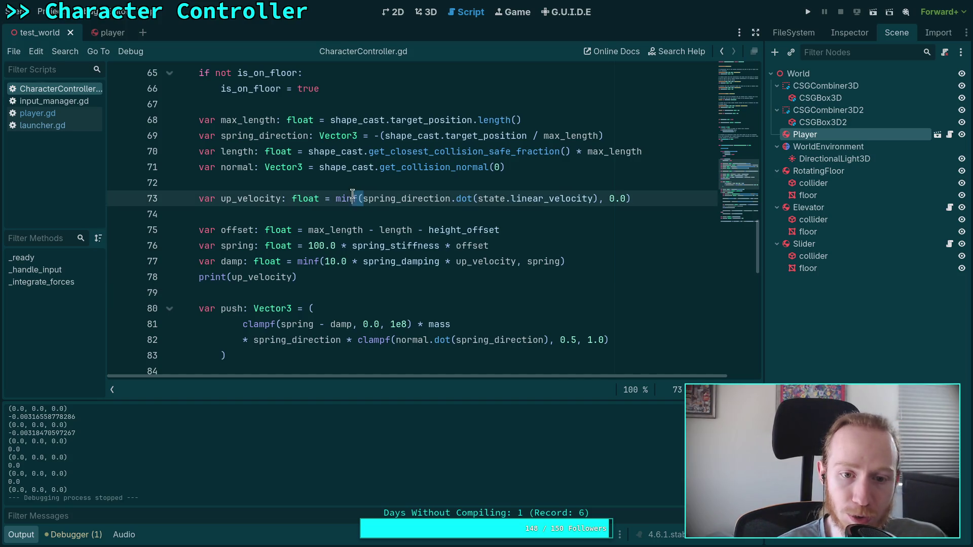
{"action": "key", "text": "Delete"}
{"action": "key", "text": "Delete"}
{"action": "key", "text": "End"}
{"action": "key", "text": "BackSpace"}
{"action": "key", "text": "BackSpace"}
{"action": "key", "text": "BackSpace"}
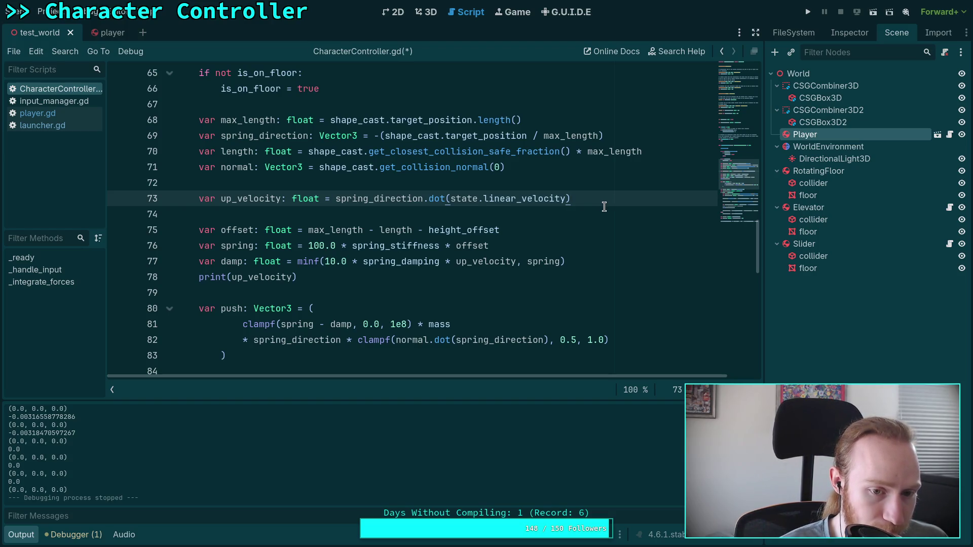
{"action": "left_click", "coordinate": [336, 198]}
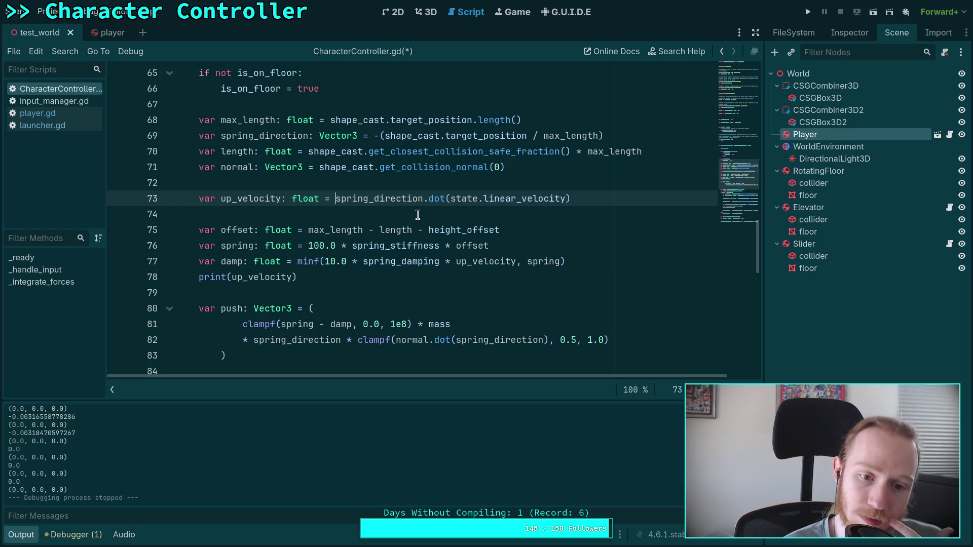
- Inspect the uses of spring_direction and ground, then collapse the Output panel
{"action": "scroll", "coordinate": [418, 215], "scroll_direction": "down", "scroll_amount": 2}
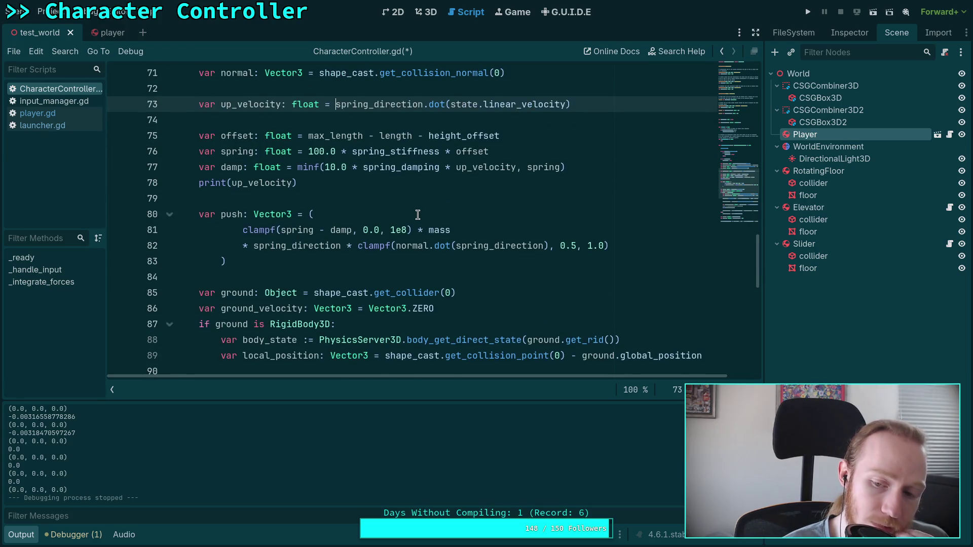
{"action": "scroll", "coordinate": [417, 215], "scroll_direction": "up", "scroll_amount": 2}
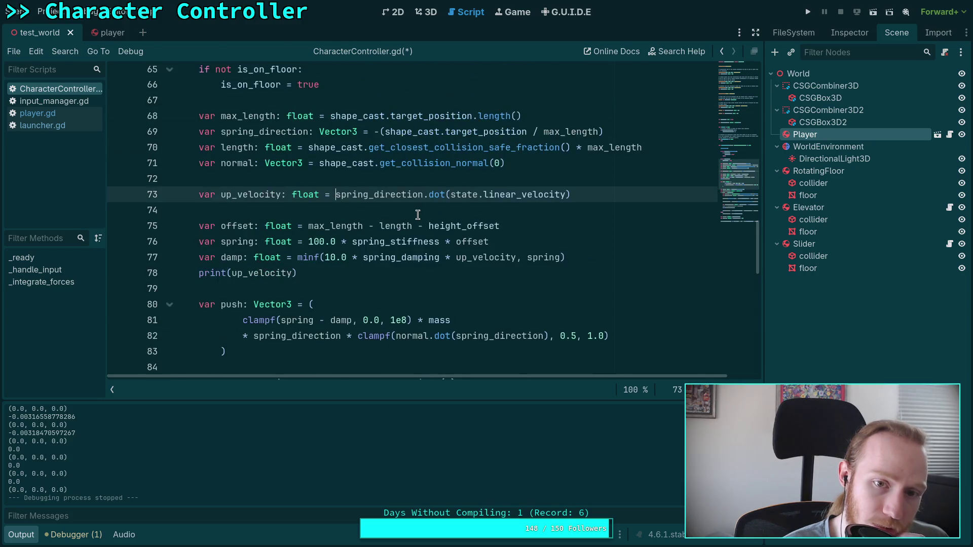
{"action": "double_click", "coordinate": [399, 198]}
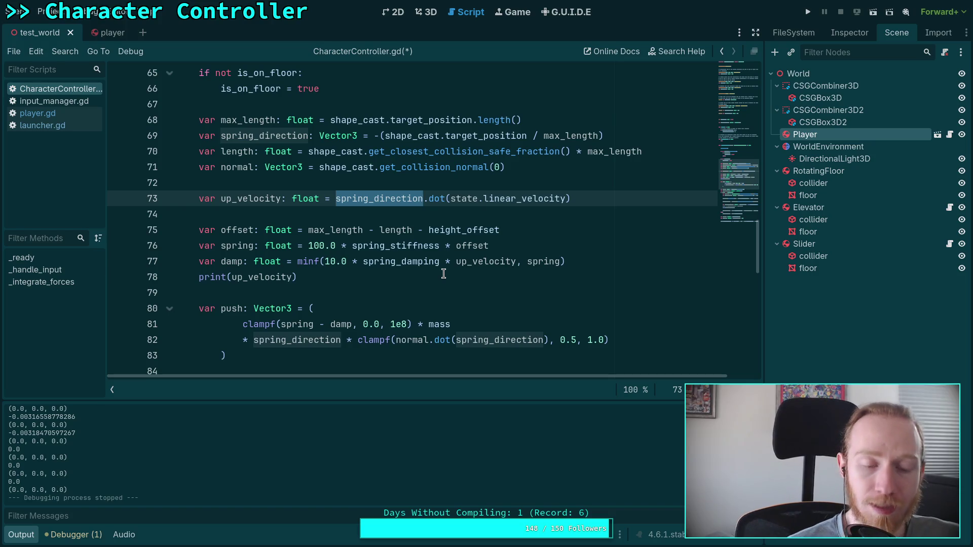
{"action": "scroll", "coordinate": [443, 274], "scroll_direction": "down", "scroll_amount": 3}
{"action": "scroll", "coordinate": [370, 198], "scroll_direction": "down", "scroll_amount": 2}
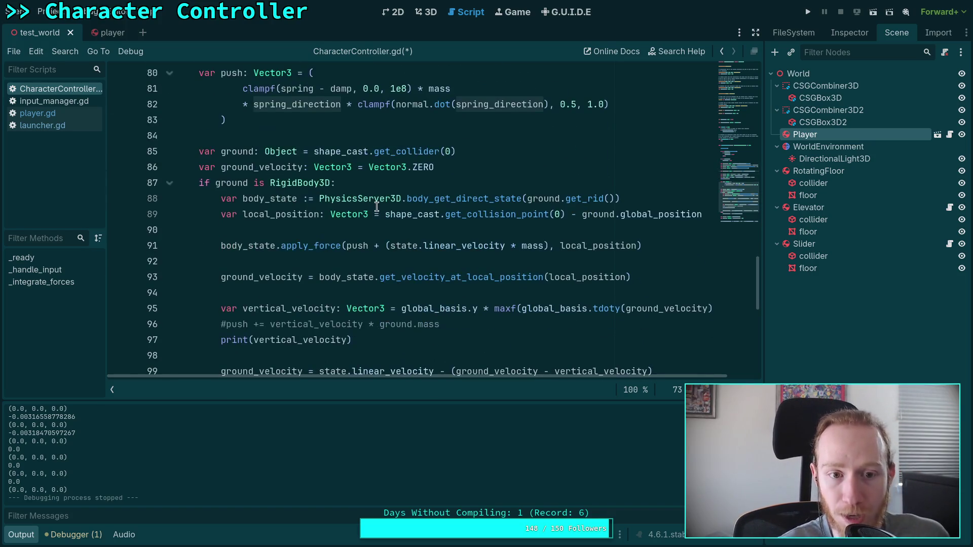
{"action": "double_click", "coordinate": [250, 189]}
{"action": "scroll", "coordinate": [328, 260], "scroll_direction": "down", "scroll_amount": 2}
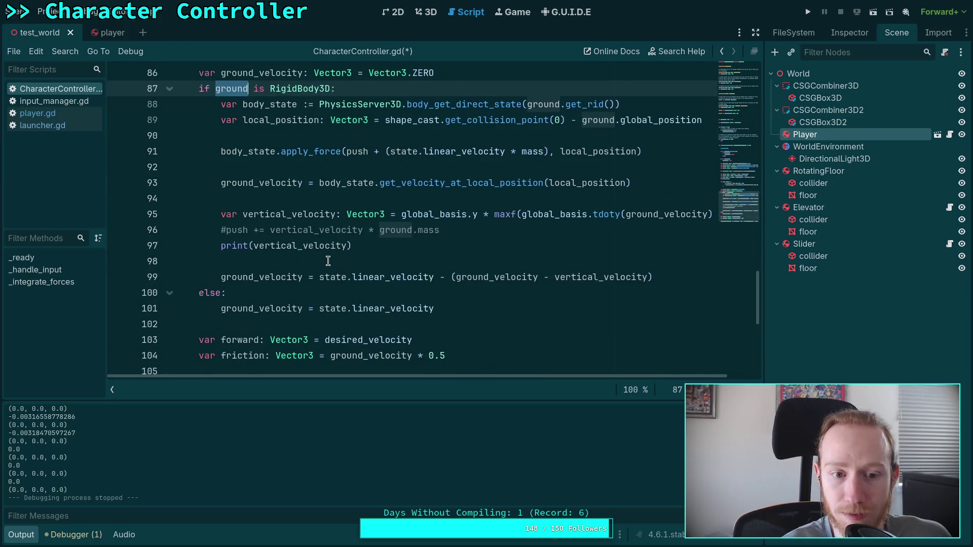
{"action": "scroll", "coordinate": [329, 259], "scroll_direction": "down", "scroll_amount": 1}
{"action": "scroll", "coordinate": [324, 243], "scroll_direction": "up", "scroll_amount": 4}
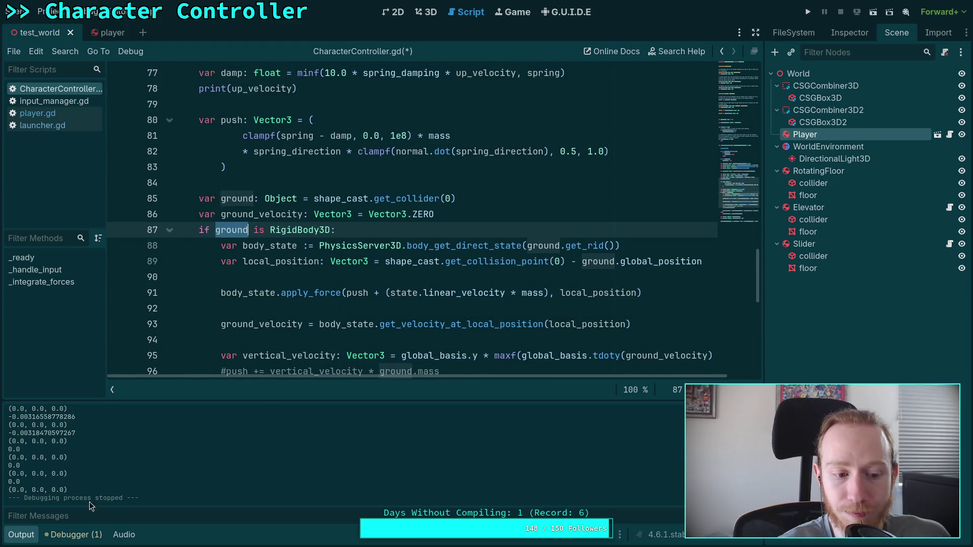
{"action": "left_click", "coordinate": [8, 538]}
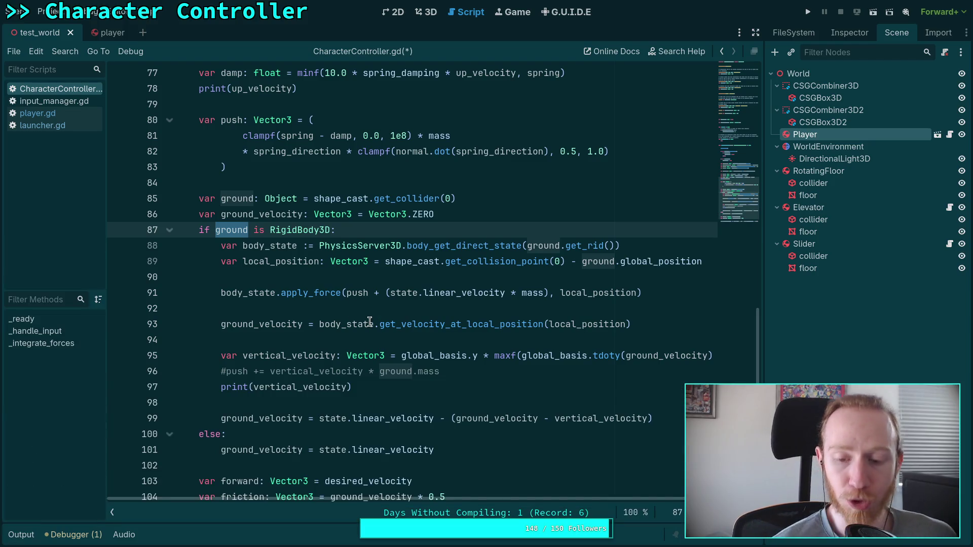
- Review the print(up_velocity) line and every ground_velocity use around the apply_force call
{"action": "scroll", "coordinate": [309, 217], "scroll_direction": "up", "scroll_amount": 2}
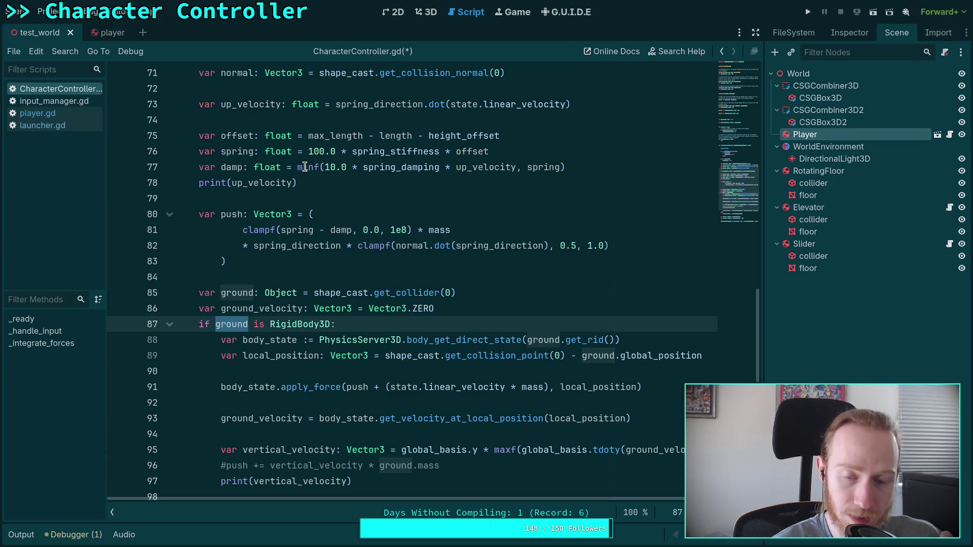
{"action": "mouse_move", "coordinate": [306, 168]}
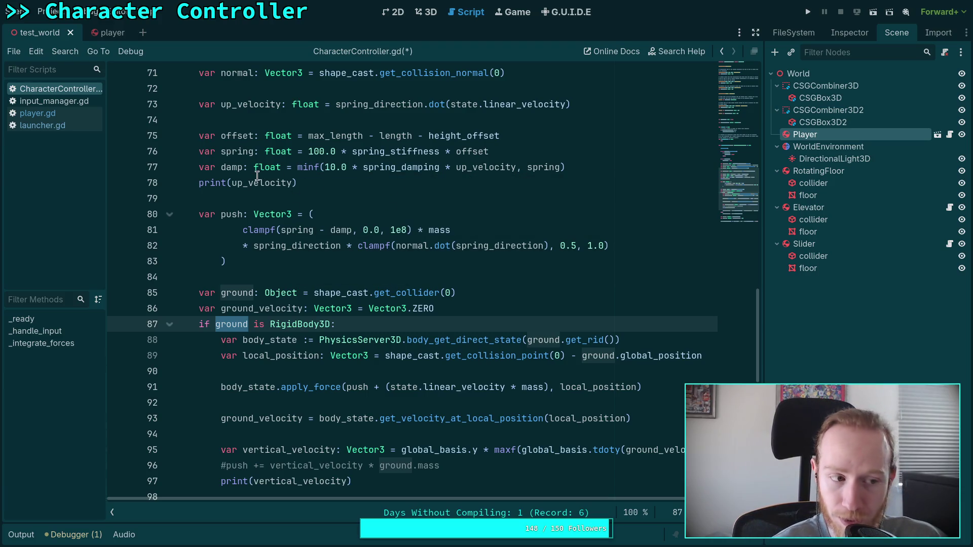
{"action": "left_click", "coordinate": [233, 200]}
{"action": "left_click_drag", "start_coordinate": [308, 184], "coordinate": [153, 189]}
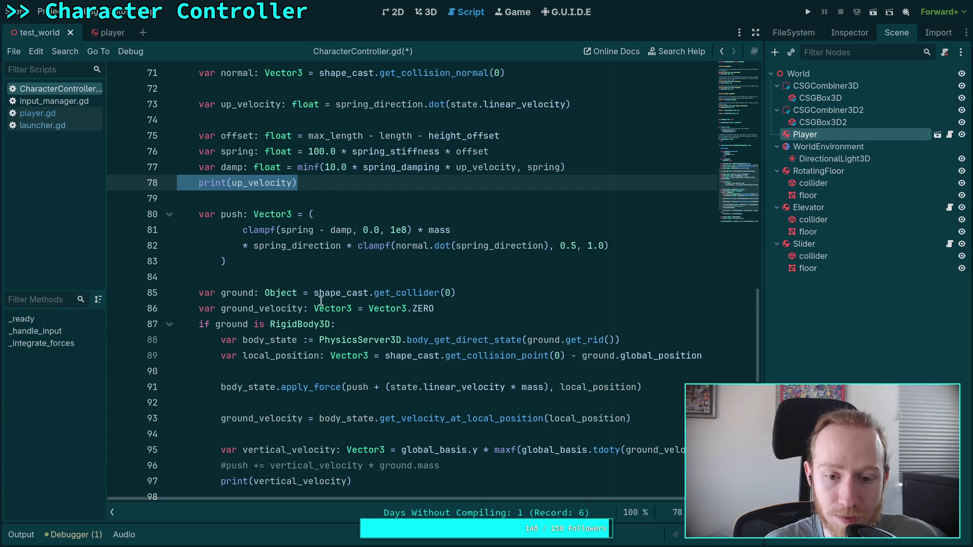
{"action": "double_click", "coordinate": [264, 309]}
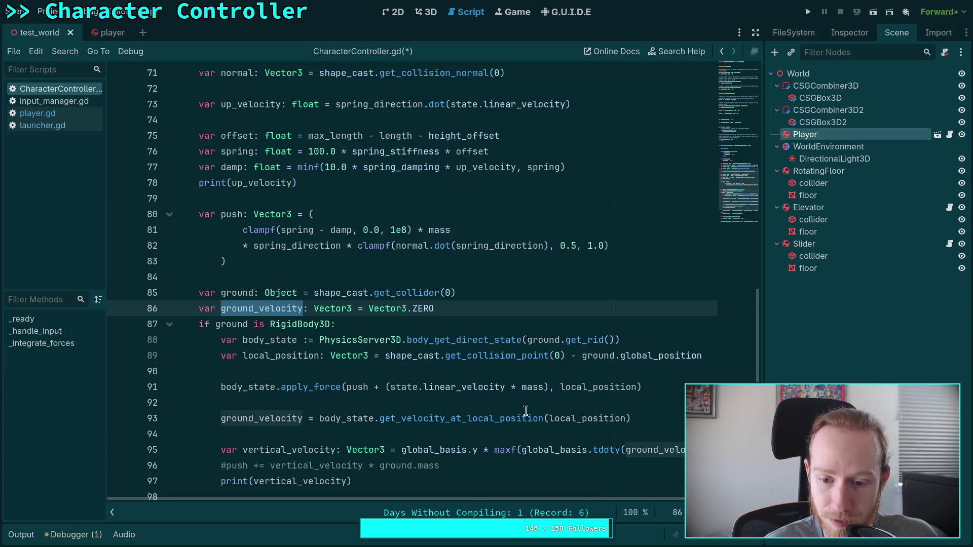
{"action": "scroll", "coordinate": [448, 423], "scroll_direction": "down", "scroll_amount": 1}
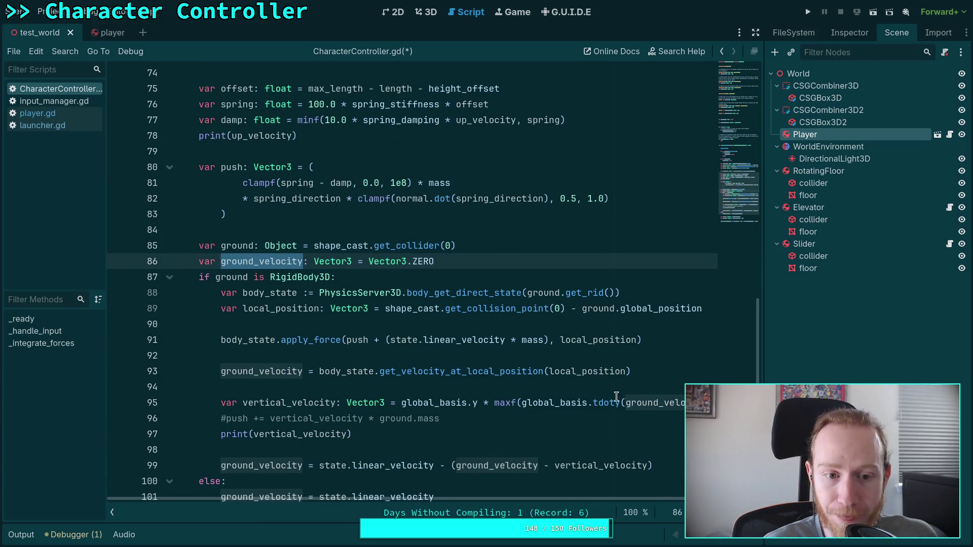
{"action": "scroll", "coordinate": [415, 385], "scroll_direction": "up", "scroll_amount": 3}
{"action": "scroll", "coordinate": [443, 360], "scroll_direction": "down", "scroll_amount": 3}
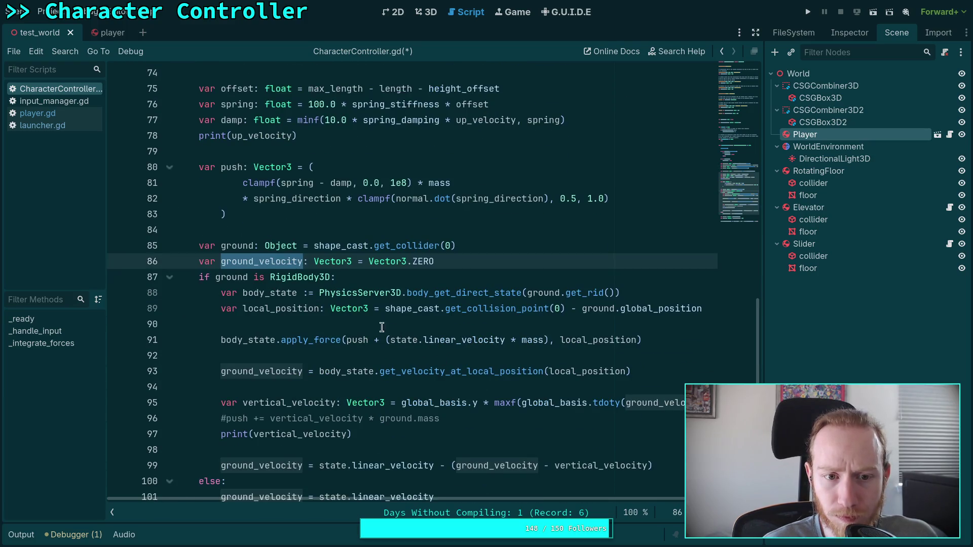
{"action": "scroll", "coordinate": [380, 327], "scroll_direction": "up", "scroll_amount": 1}
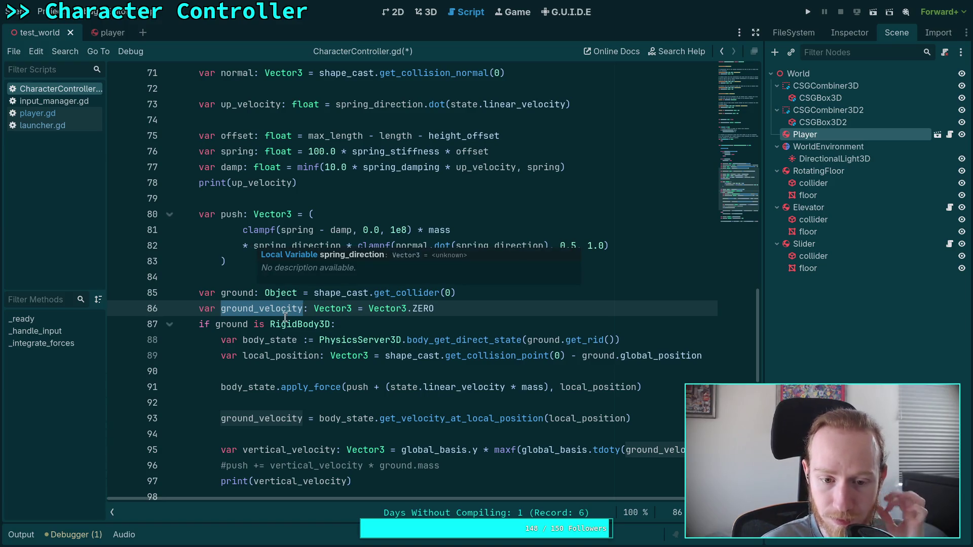
{"action": "left_click", "coordinate": [304, 388]}
{"action": "left_click", "coordinate": [323, 419]}
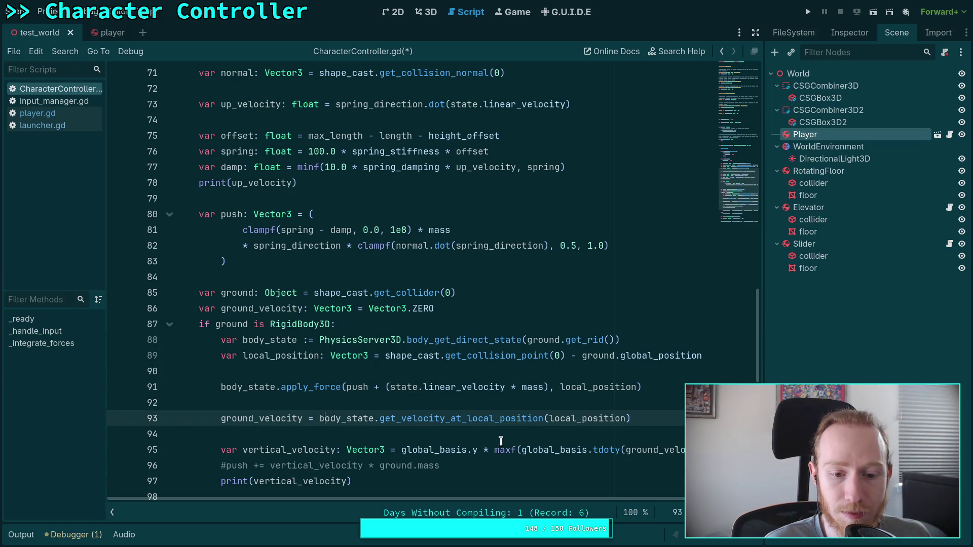
- Move the apply_force line below the ground_velocity assignment and add a blank line after it
{"action": "left_click_drag", "start_coordinate": [324, 418], "coordinate": [325, 449]}
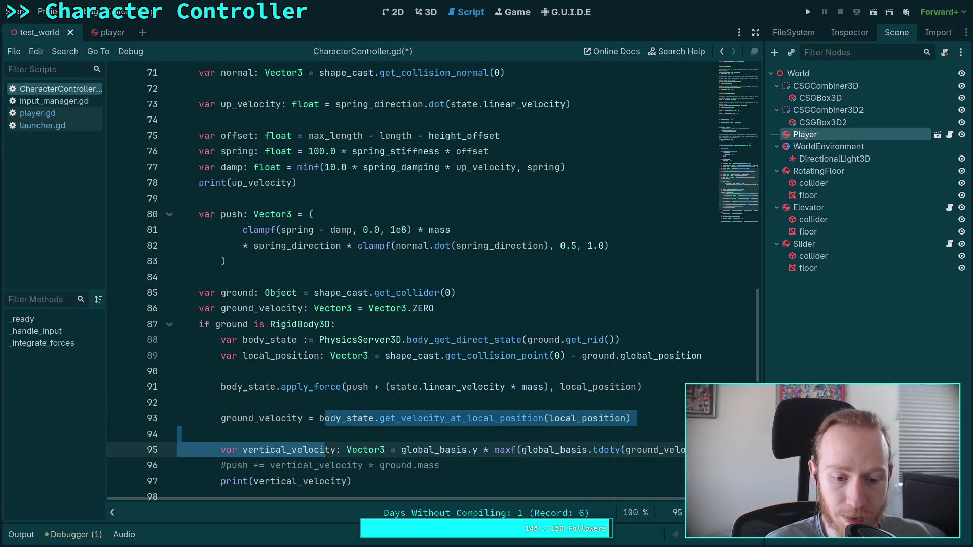
{"action": "key", "text": "Up"}
{"action": "key", "text": "Up"}
{"action": "key", "text": "Up"}
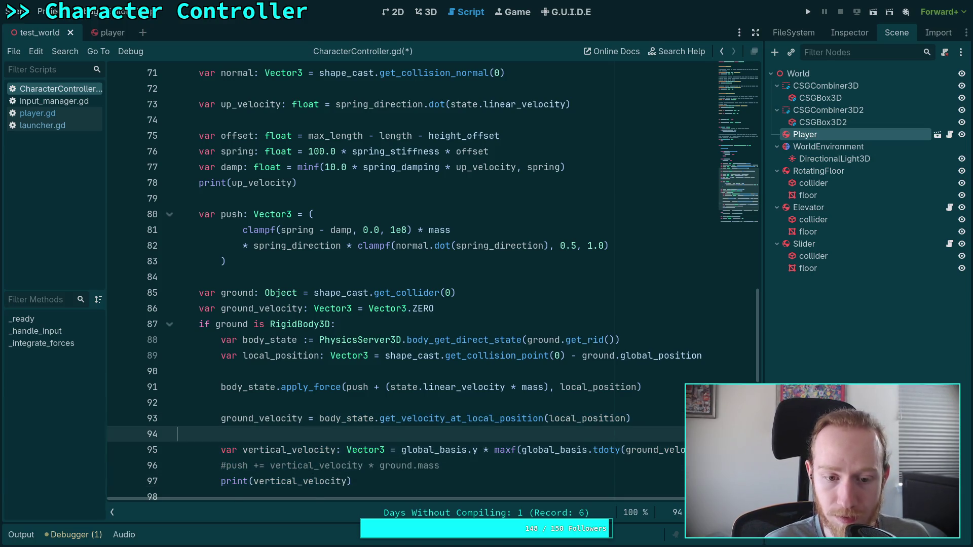
{"action": "key", "text": "alt+Down"}
{"action": "key", "text": "alt+Down"}
{"action": "key", "text": "alt+Down"}
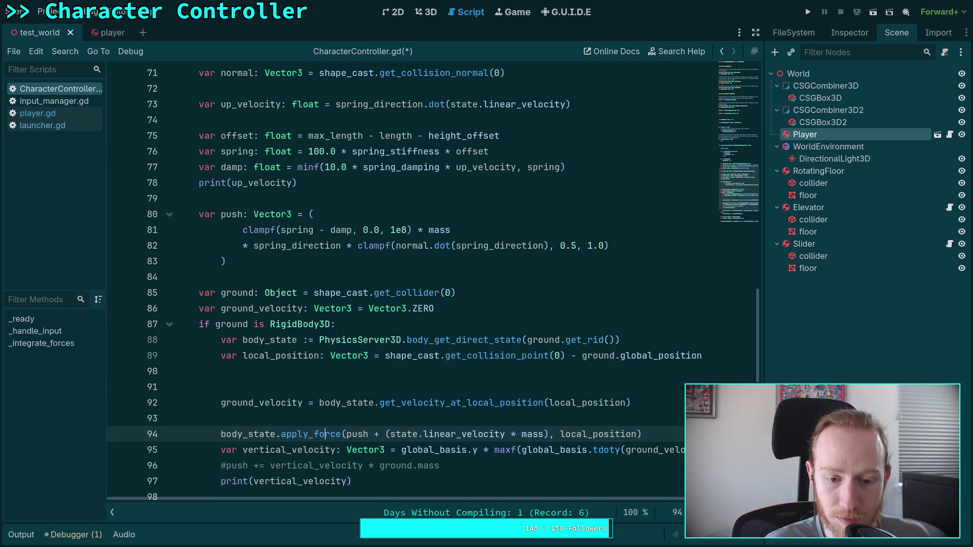
{"action": "key", "text": "alt+Down"}
{"action": "key", "text": "alt+Down"}
{"action": "key", "text": "alt+Down"}
{"action": "scroll", "coordinate": [506, 403], "scroll_direction": "down", "scroll_amount": 3}
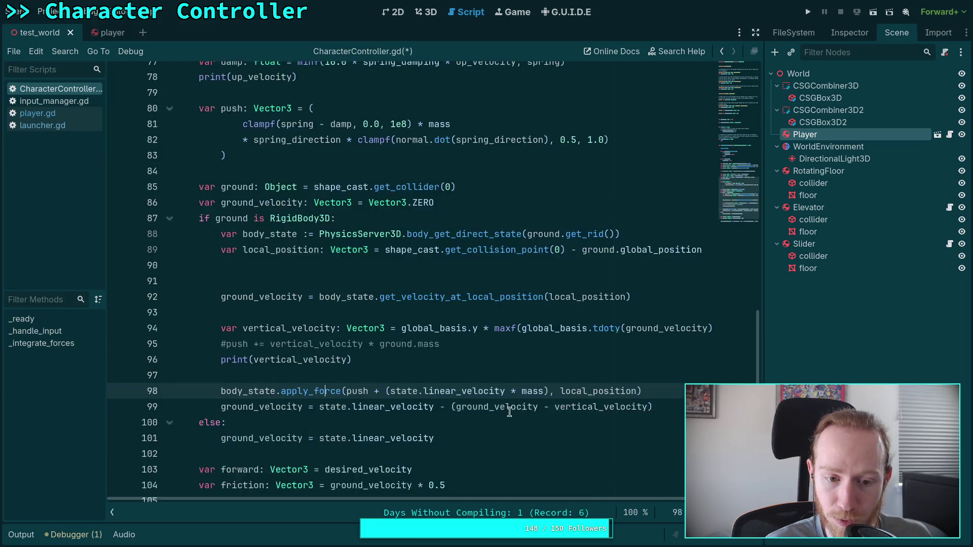
{"action": "key", "text": "alt+Up"}
{"action": "key", "text": "alt+Up"}
{"action": "key", "text": "alt+Up"}
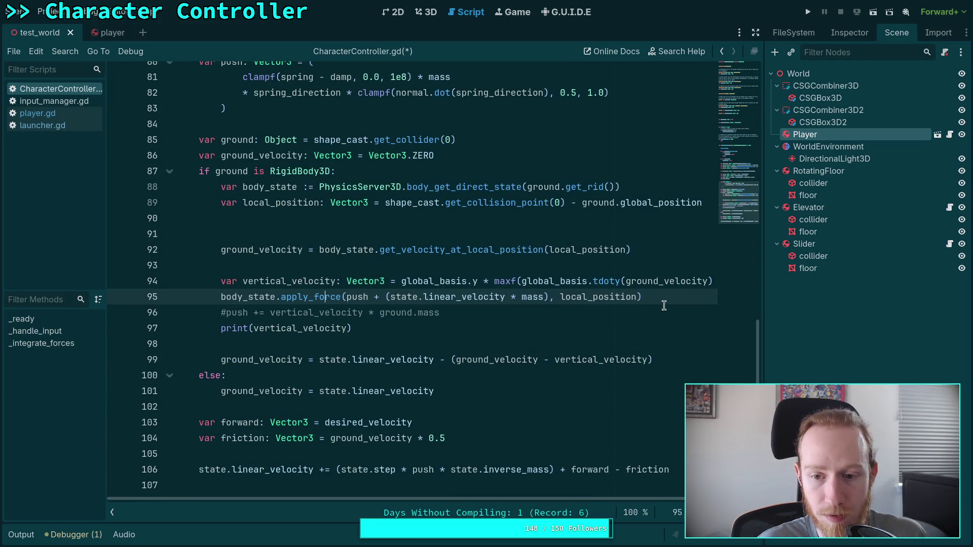
{"action": "left_click", "coordinate": [650, 303]}
{"action": "key", "text": "Return"}
- Shift the apply_force line further down, below the vertical_velocity line and #push comment
{"action": "scroll", "coordinate": [421, 335], "scroll_direction": "up", "scroll_amount": 1}
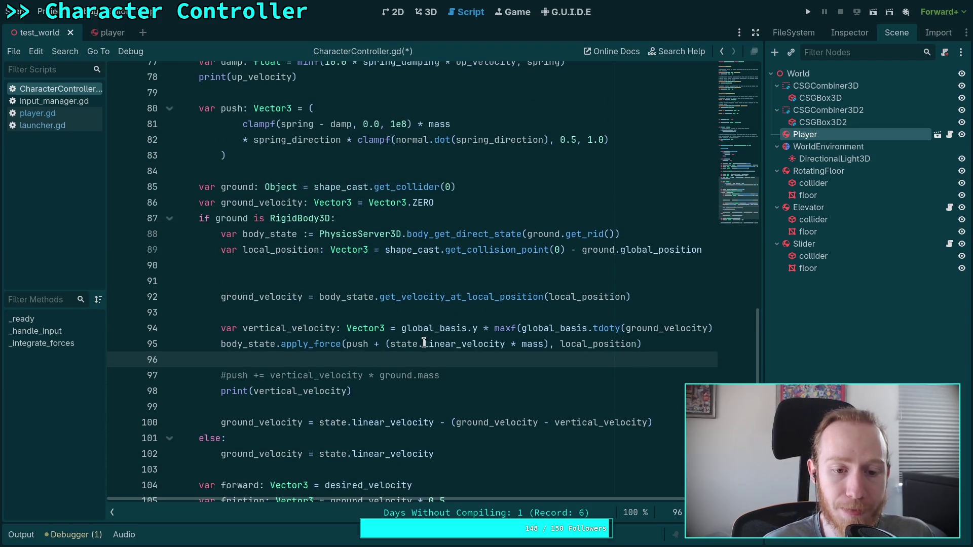
{"action": "left_click", "coordinate": [683, 346]}
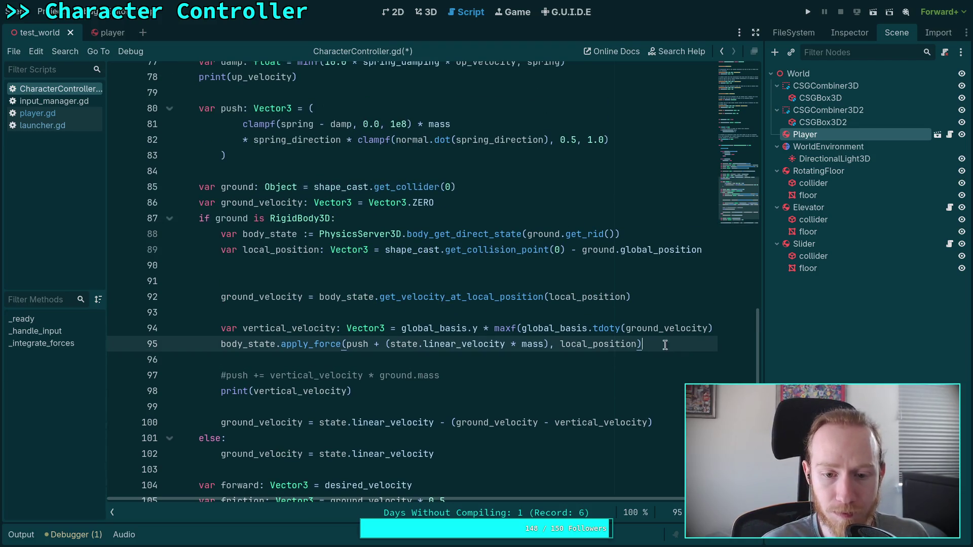
{"action": "key", "text": "Up"}
{"action": "key", "text": "End"}
{"action": "key", "text": "Home"}
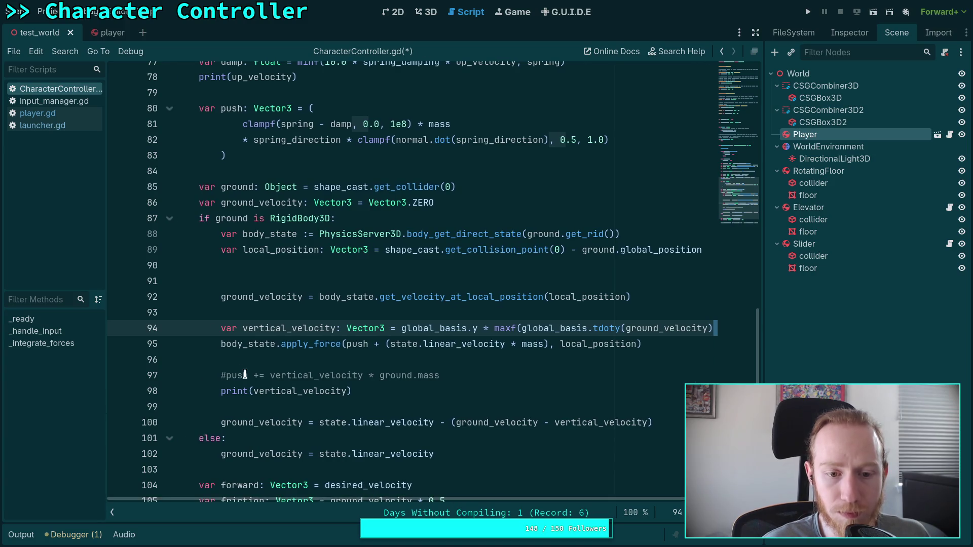
{"action": "key", "text": "Down"}
{"action": "scroll", "coordinate": [424, 423], "scroll_direction": "up", "scroll_amount": 1}
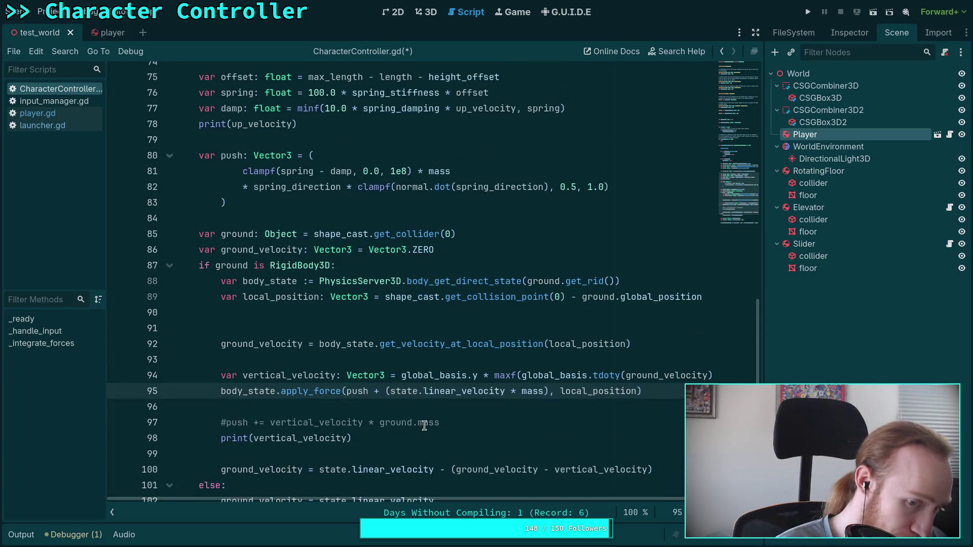
{"action": "key", "text": "alt+Down"}
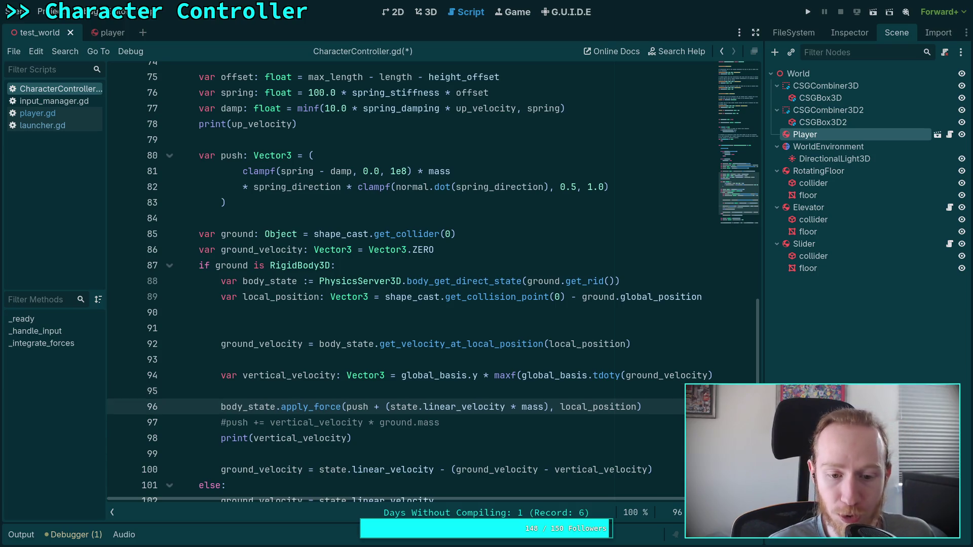
{"action": "key", "text": "alt+Down"}
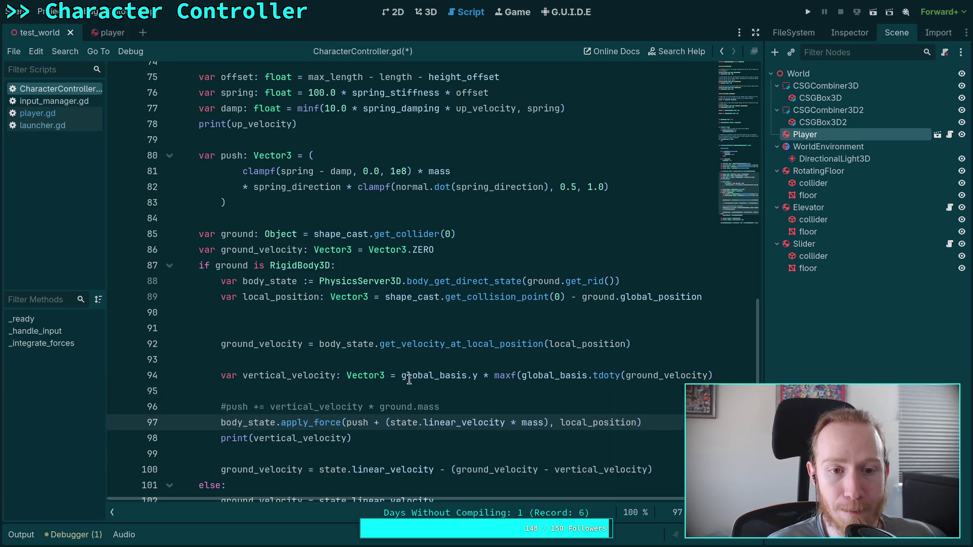
{"action": "left_click", "coordinate": [231, 170]}
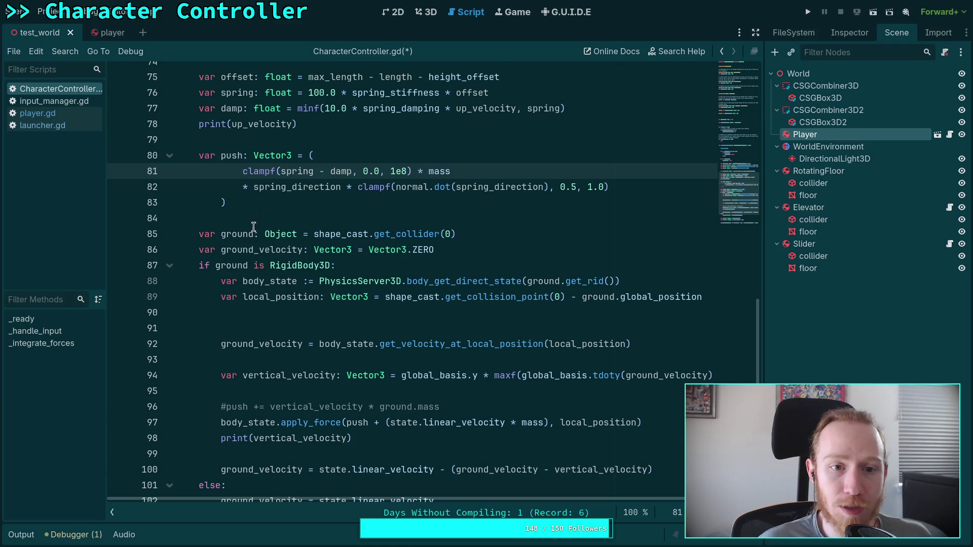
{"action": "scroll", "coordinate": [261, 244], "scroll_direction": "up", "scroll_amount": 1}
- Review the up_velocity, damp and push vector calculations
{"action": "left_click", "coordinate": [219, 95]}
{"action": "scroll", "coordinate": [219, 95], "scroll_direction": "up", "scroll_amount": 2}
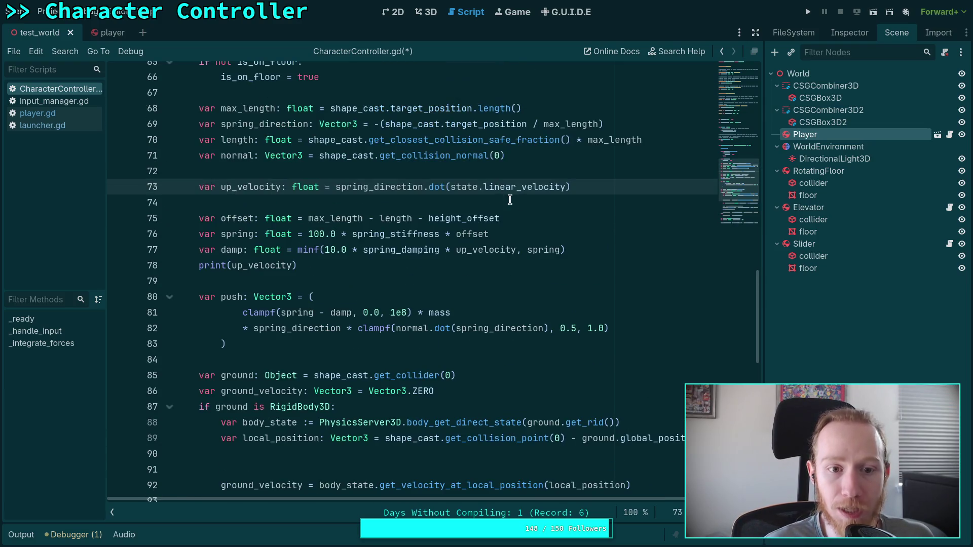
{"action": "double_click", "coordinate": [227, 248]}
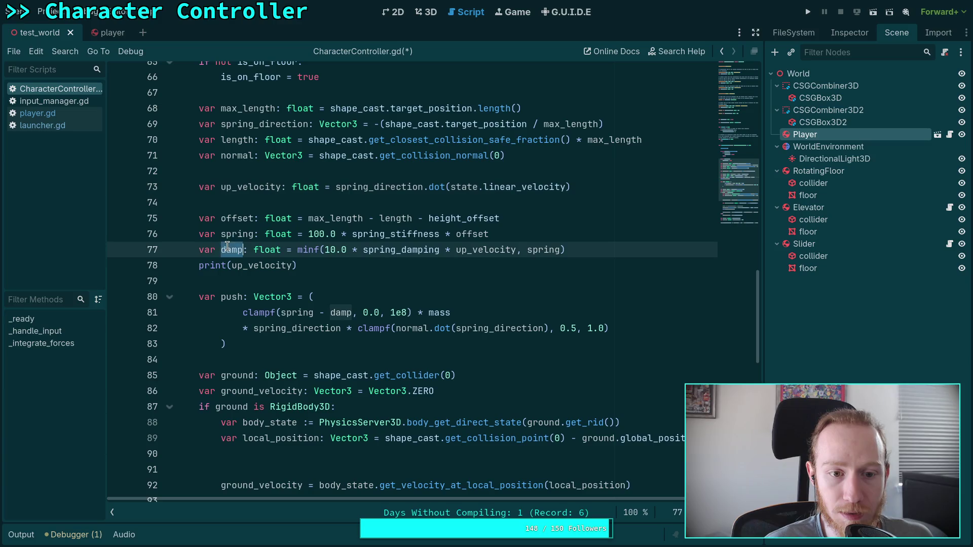
{"action": "scroll", "coordinate": [355, 254], "scroll_direction": "down", "scroll_amount": 1}
{"action": "scroll", "coordinate": [328, 253], "scroll_direction": "down", "scroll_amount": 1}
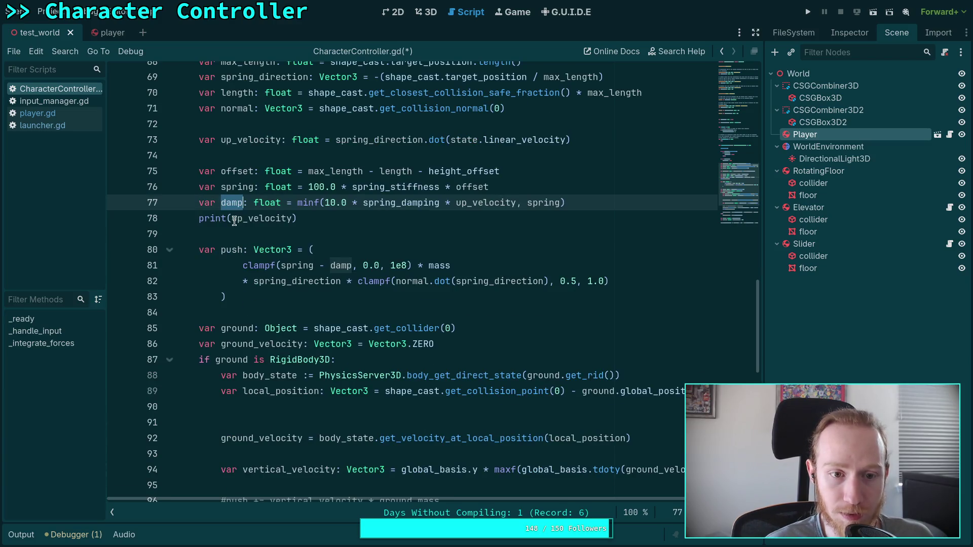
{"action": "left_click", "coordinate": [204, 204]}
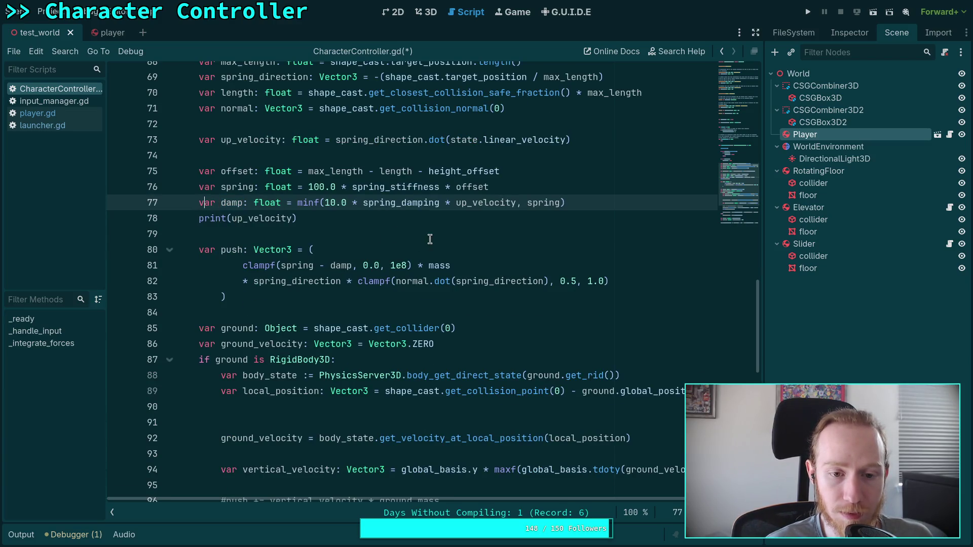
{"action": "left_click_drag", "start_coordinate": [221, 250], "coordinate": [226, 297]}
{"action": "scroll", "coordinate": [517, 275], "scroll_direction": "down", "scroll_amount": 4}
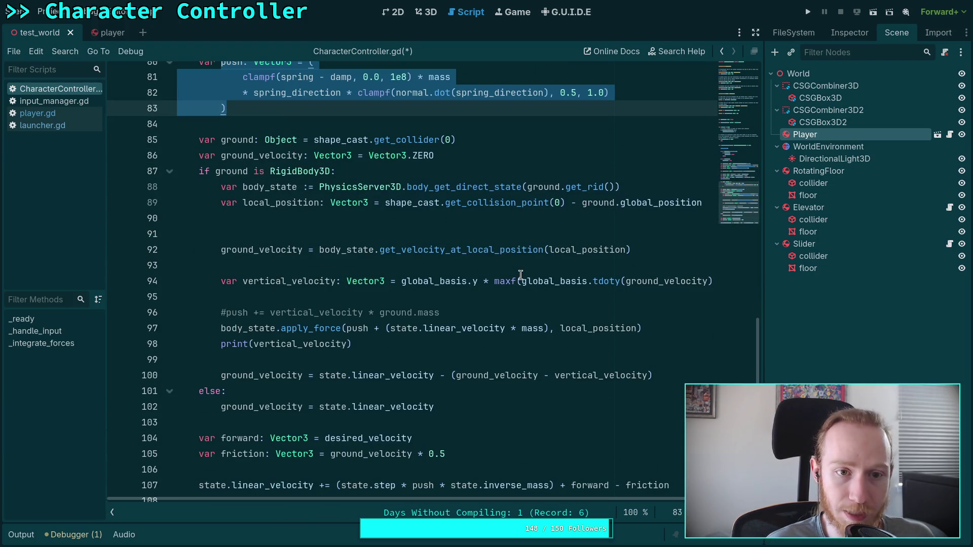
{"action": "scroll", "coordinate": [527, 228], "scroll_direction": "up", "scroll_amount": 3}
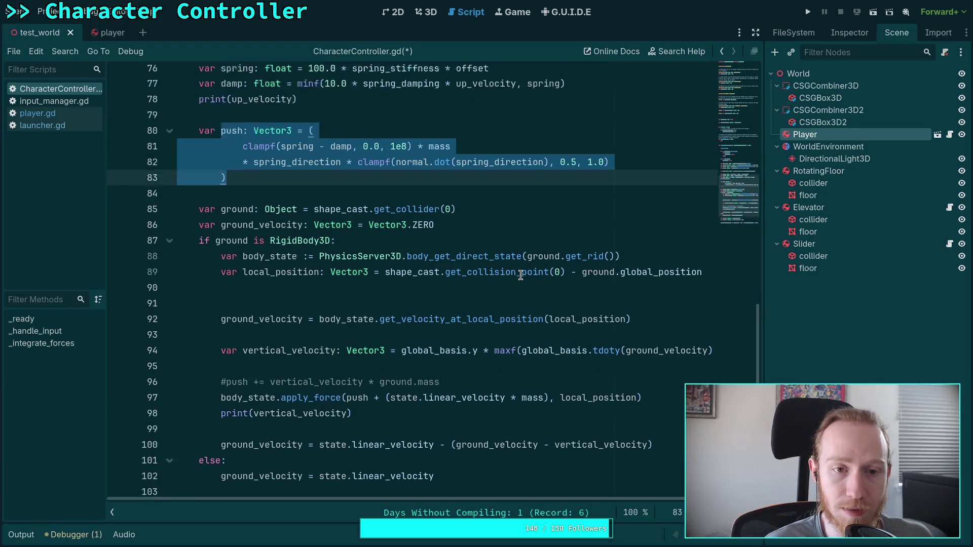
{"action": "scroll", "coordinate": [344, 235], "scroll_direction": "down", "scroll_amount": 5}
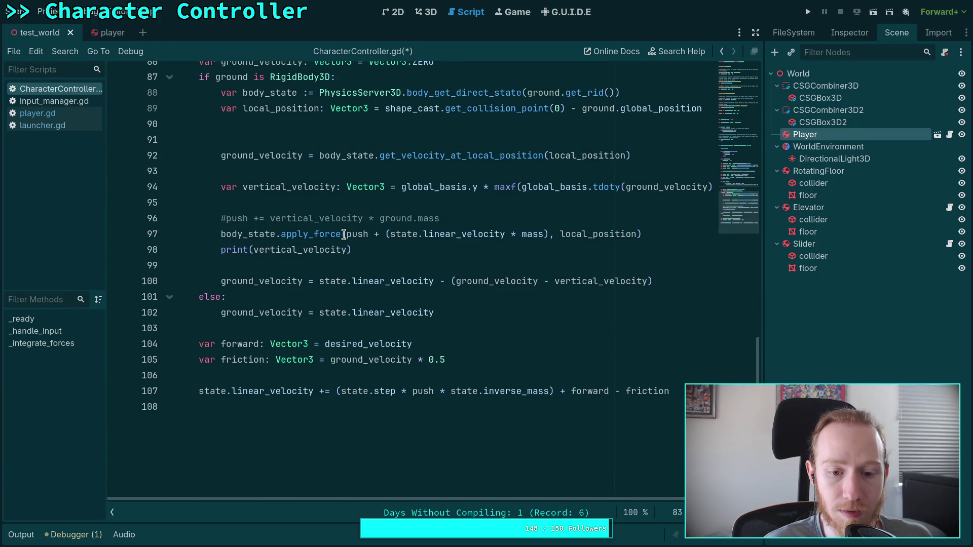
{"action": "scroll", "coordinate": [344, 235], "scroll_direction": "up", "scroll_amount": 5}
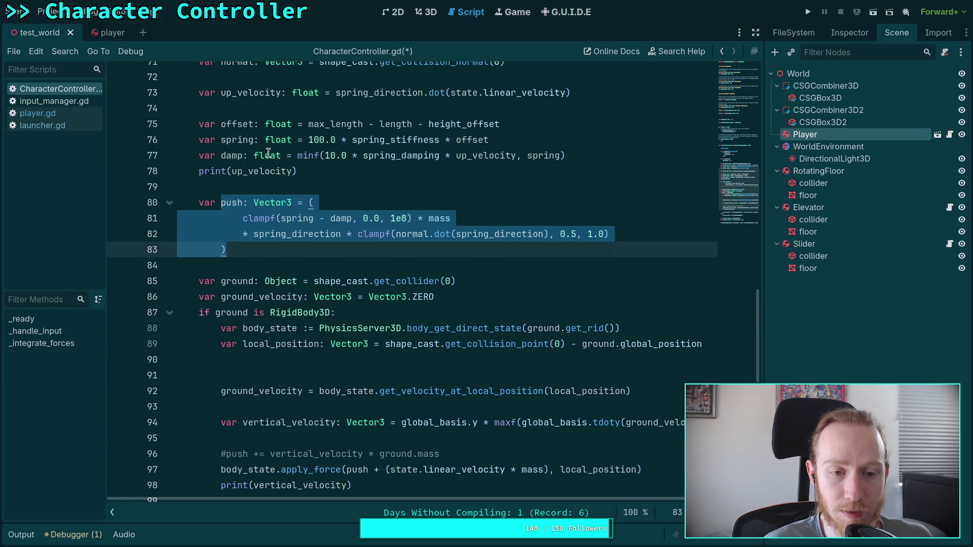
{"action": "left_click", "coordinate": [268, 153]}
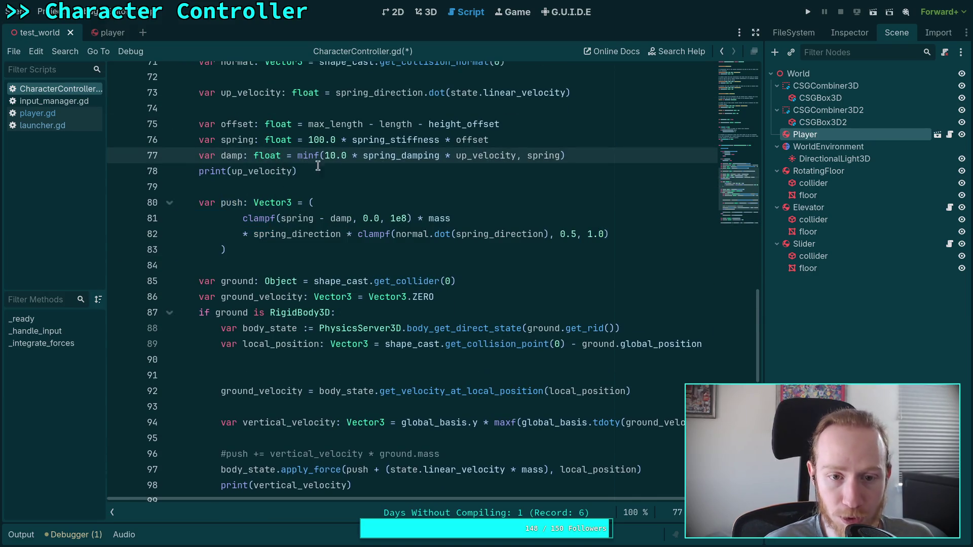
- Copy the push calculation block on lines 80–83
{"action": "left_click", "coordinate": [293, 202]}
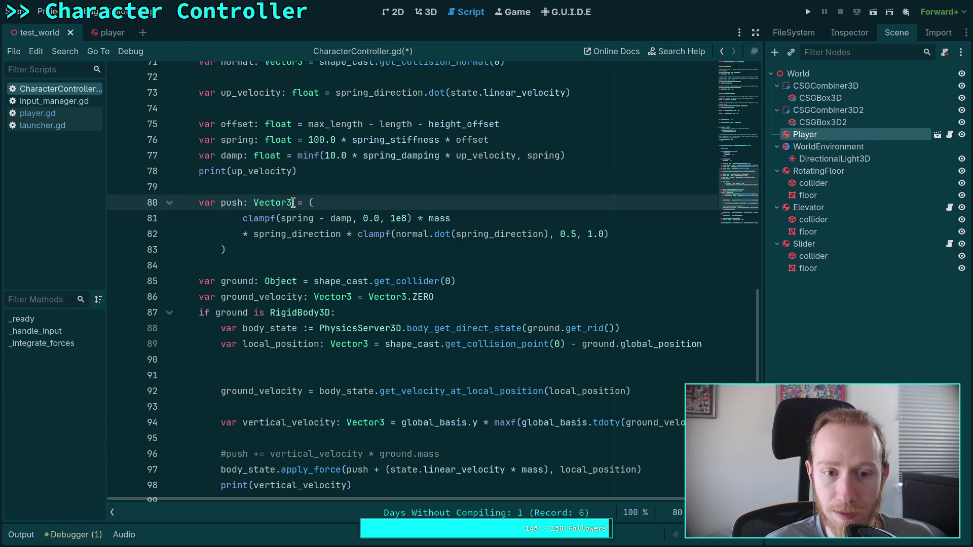
{"action": "left_click_drag", "start_coordinate": [199, 202], "coordinate": [227, 250]}
{"action": "right_click", "coordinate": [227, 250]}
{"action": "left_click", "coordinate": [277, 286]}
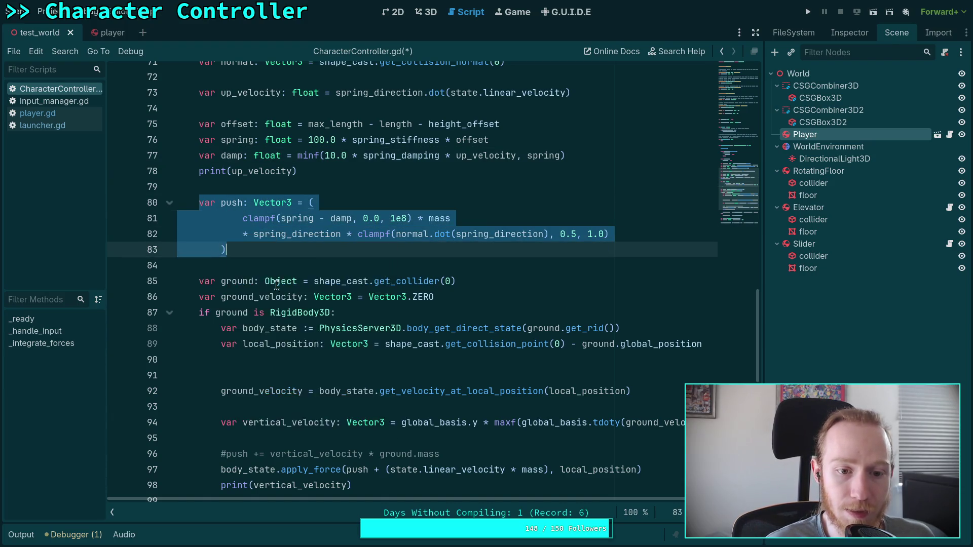
{"action": "scroll", "coordinate": [276, 286], "scroll_direction": "down", "scroll_amount": 4}
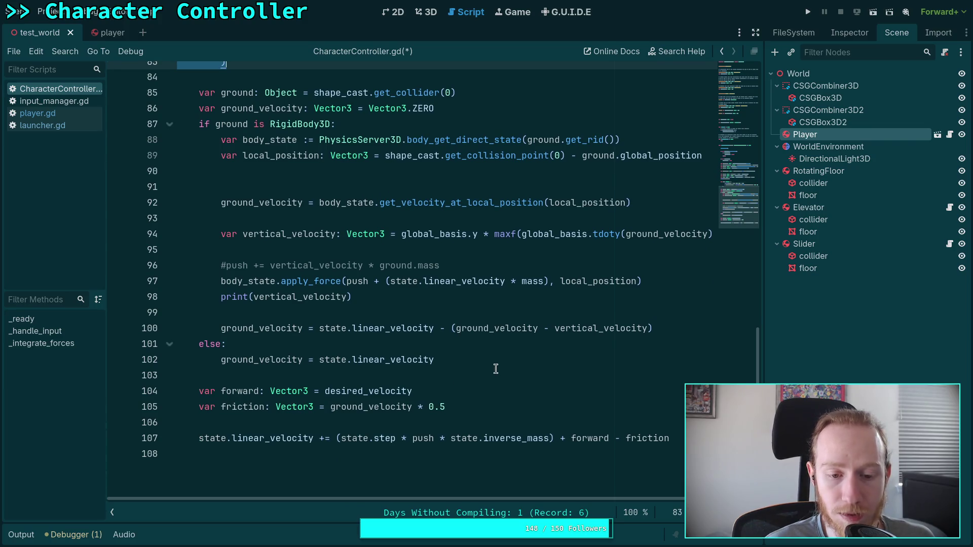
{"action": "scroll", "coordinate": [492, 366], "scroll_direction": "up", "scroll_amount": 3}
- Inspect the push + term inside the apply_force call
{"action": "left_click", "coordinate": [379, 282]}
{"action": "scroll", "coordinate": [358, 269], "scroll_direction": "down", "scroll_amount": 1}
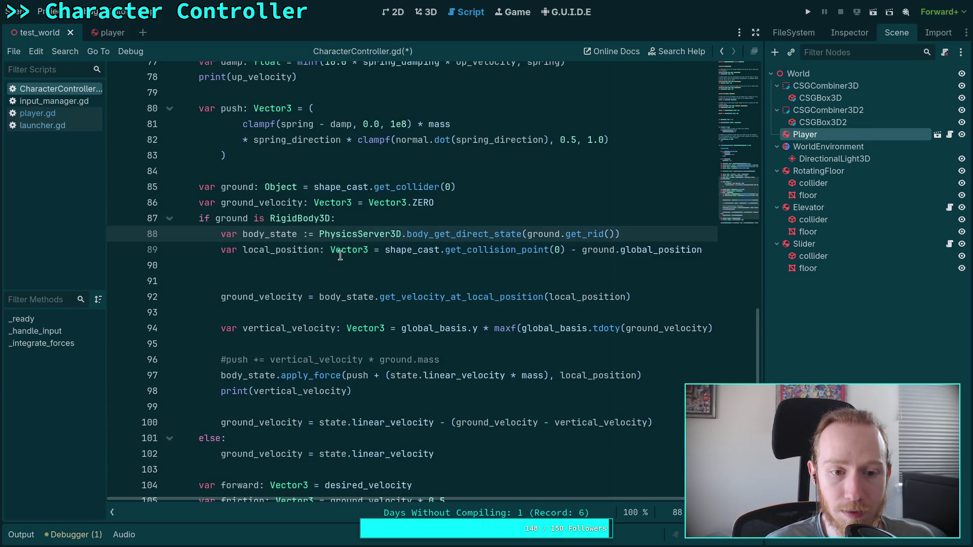
{"action": "scroll", "coordinate": [339, 255], "scroll_direction": "down", "scroll_amount": 1}
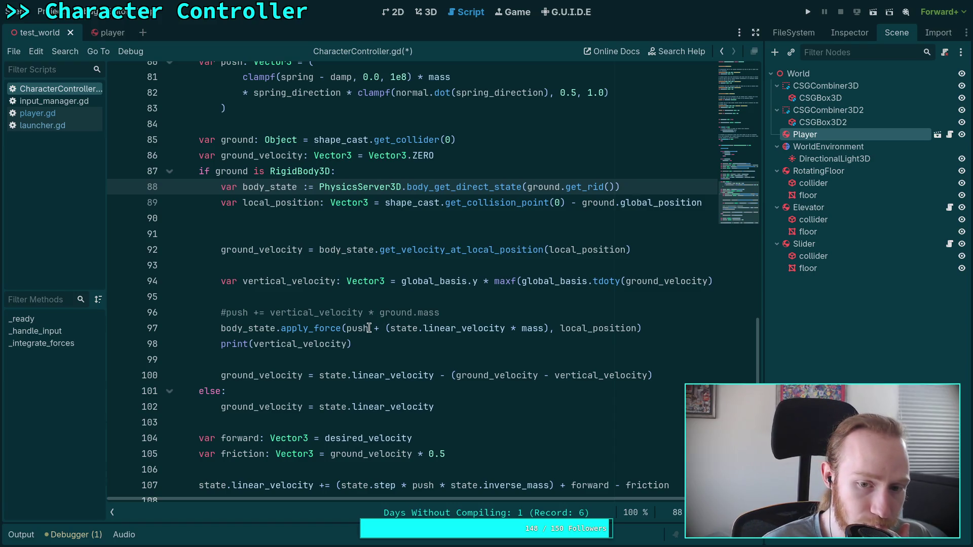
{"action": "left_click_drag", "start_coordinate": [346, 328], "coordinate": [385, 328]}
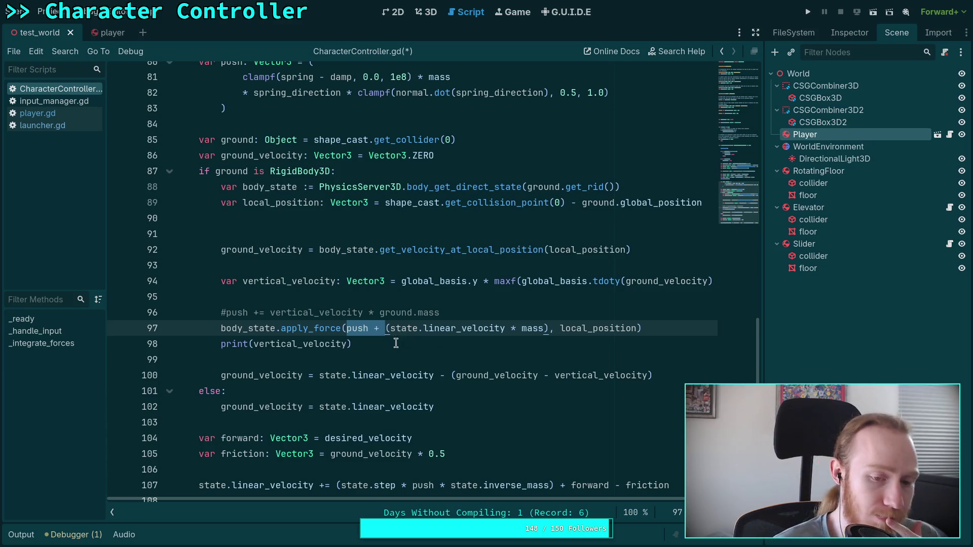
{"action": "left_click", "coordinate": [350, 370]}
{"action": "left_click", "coordinate": [360, 360]}
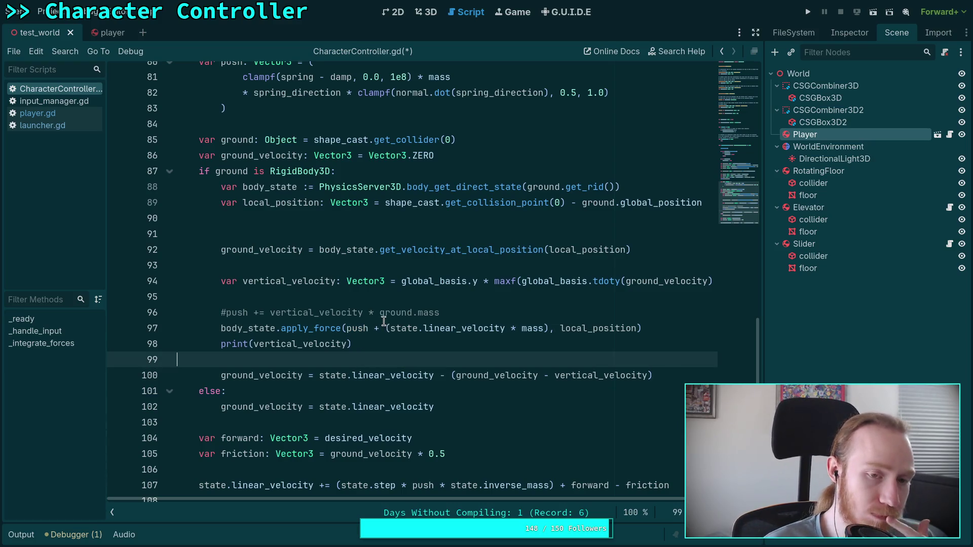
- Delete the extra blank line above the ground_velocity line
{"action": "left_click", "coordinate": [292, 223]}
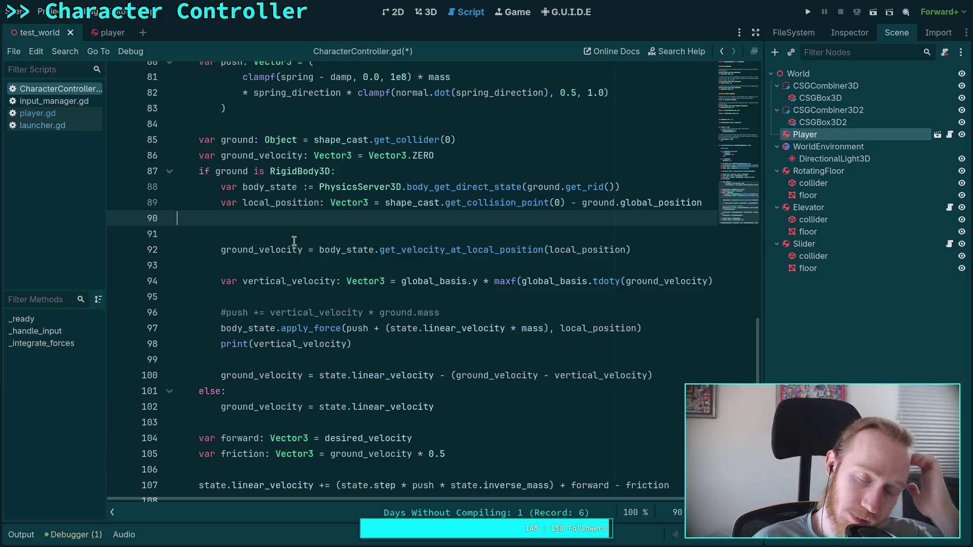
{"action": "left_click", "coordinate": [294, 244]}
{"action": "left_click", "coordinate": [294, 241]}
{"action": "key", "text": "BackSpace"}
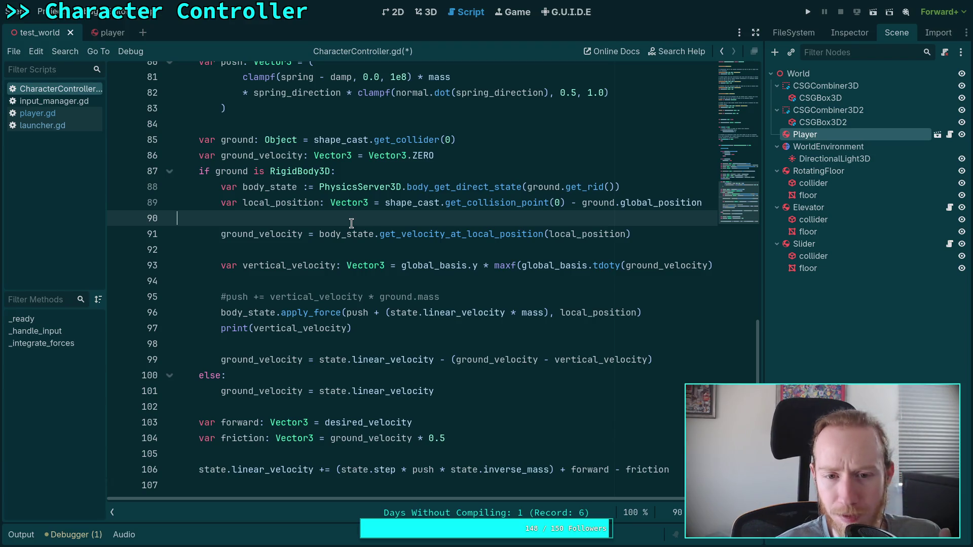
{"action": "scroll", "coordinate": [351, 222], "scroll_direction": "up", "scroll_amount": 4}
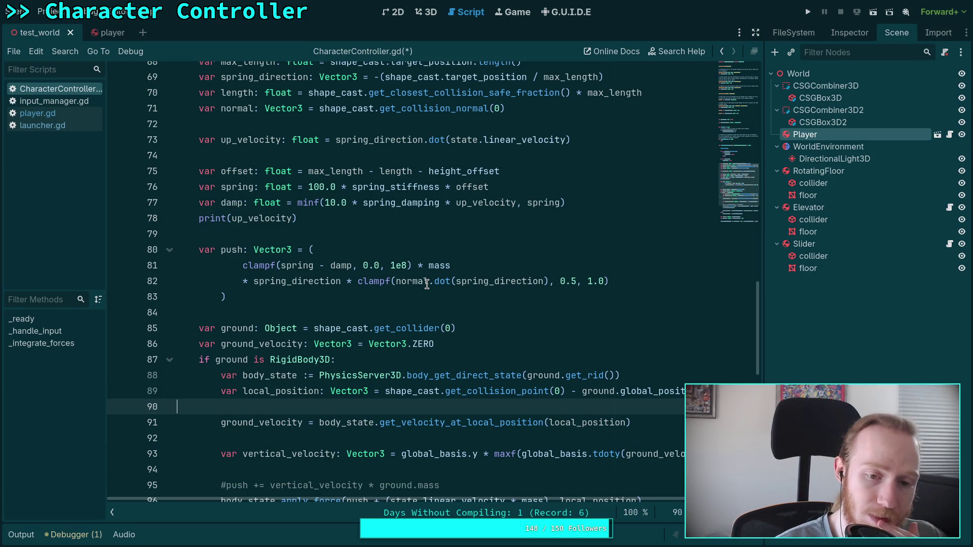
- Lower the line-82 clampf minimum from 0.5 through 0.4 and 0.3 to 0.2
{"action": "left_click", "coordinate": [575, 280]}
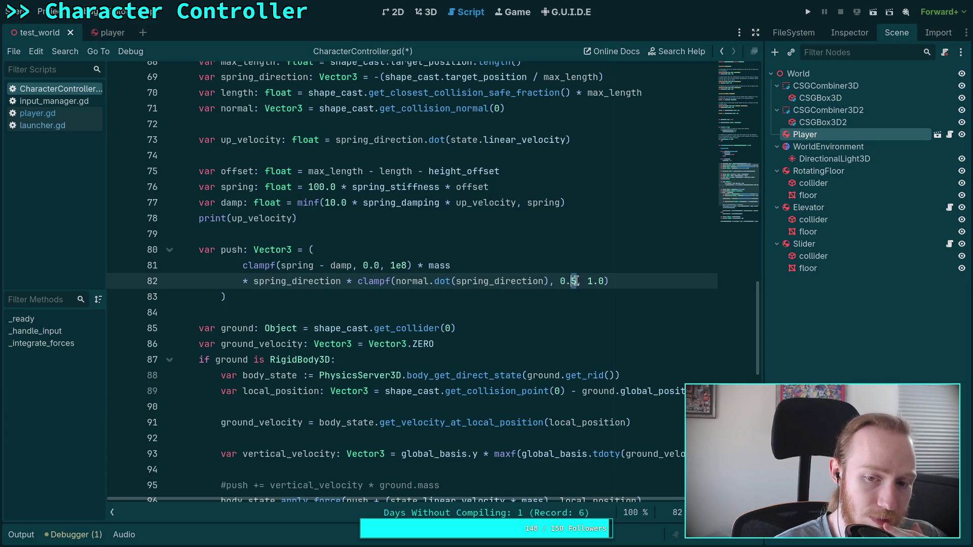
{"action": "key", "text": "BackSpace"}
{"action": "type", "text": "4"}
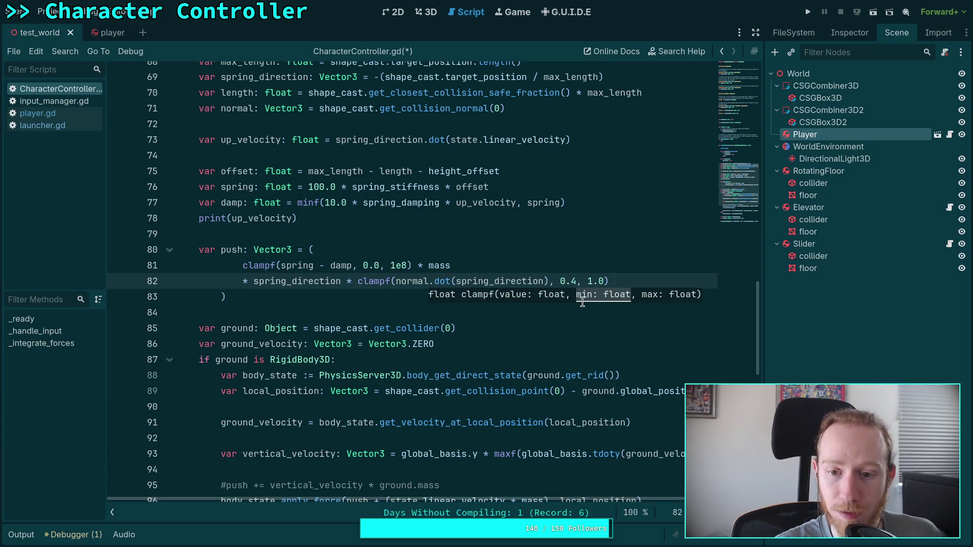
{"action": "key", "text": "BackSpace"}
{"action": "type", "text": "3"}
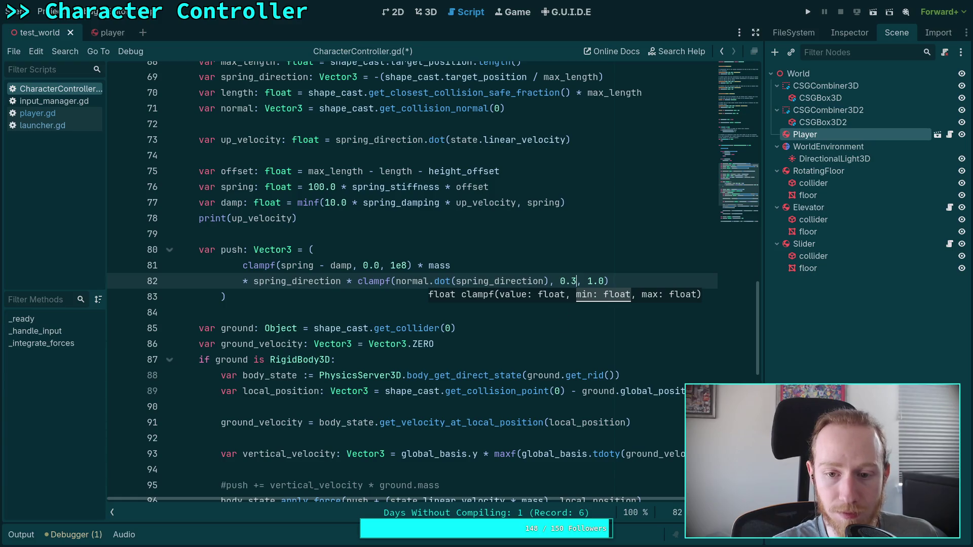
{"action": "key", "text": "BackSpace"}
{"action": "type", "text": "2"}
{"action": "left_click", "coordinate": [494, 313]}
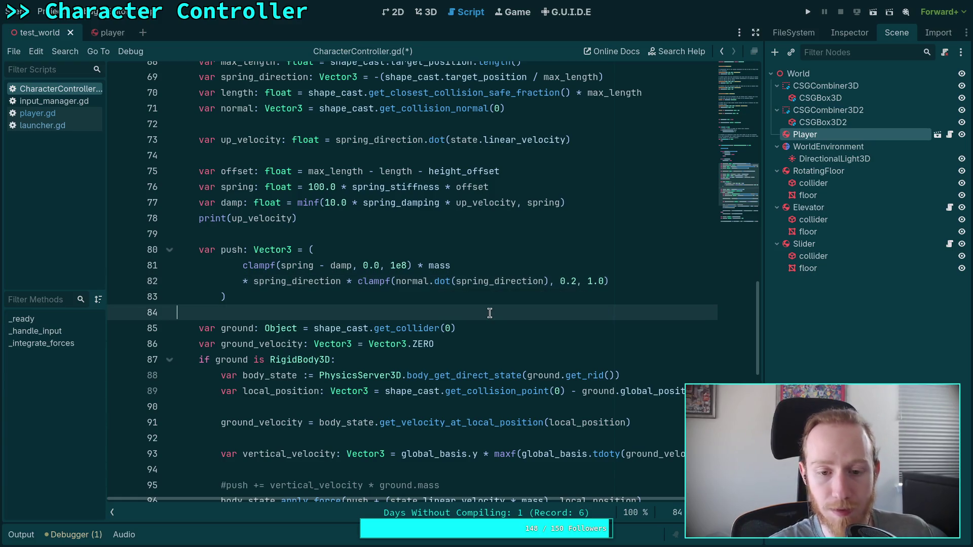
{"action": "scroll", "coordinate": [497, 314], "scroll_direction": "up", "scroll_amount": 1}
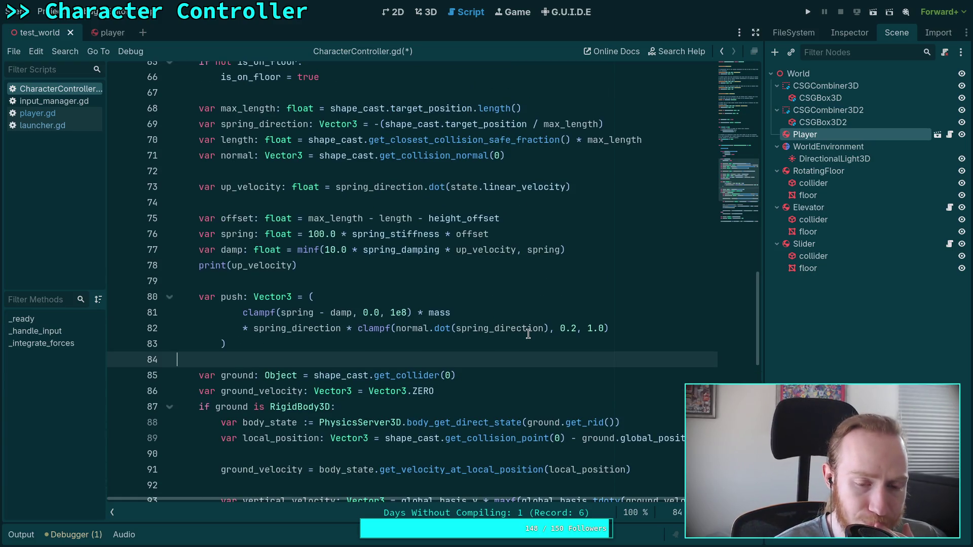
{"action": "double_click", "coordinate": [567, 329]}
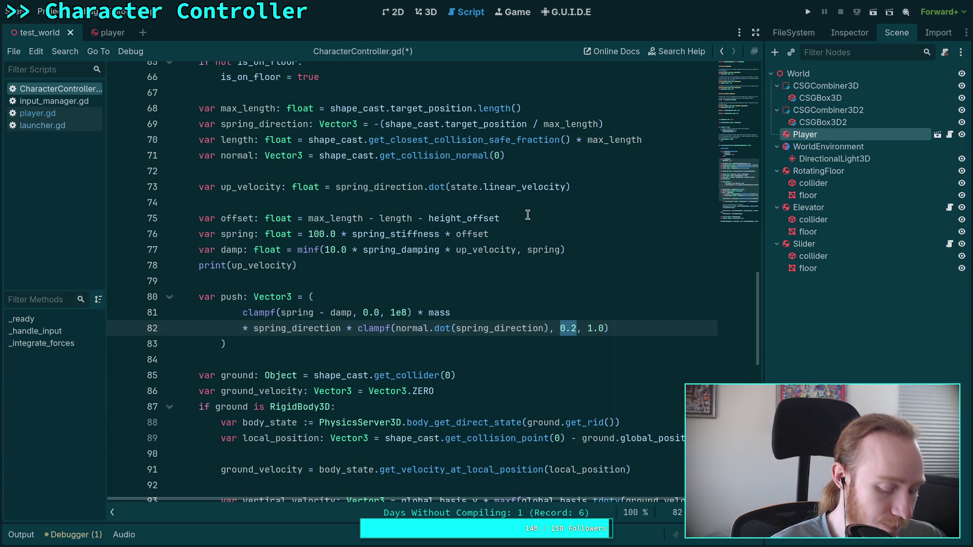
- Search Firefox images for 'unit circle trig', preview The Unit Circle diagram, then return to MotionProperties.inl
{"action": "key", "text": "alt+Tab"}
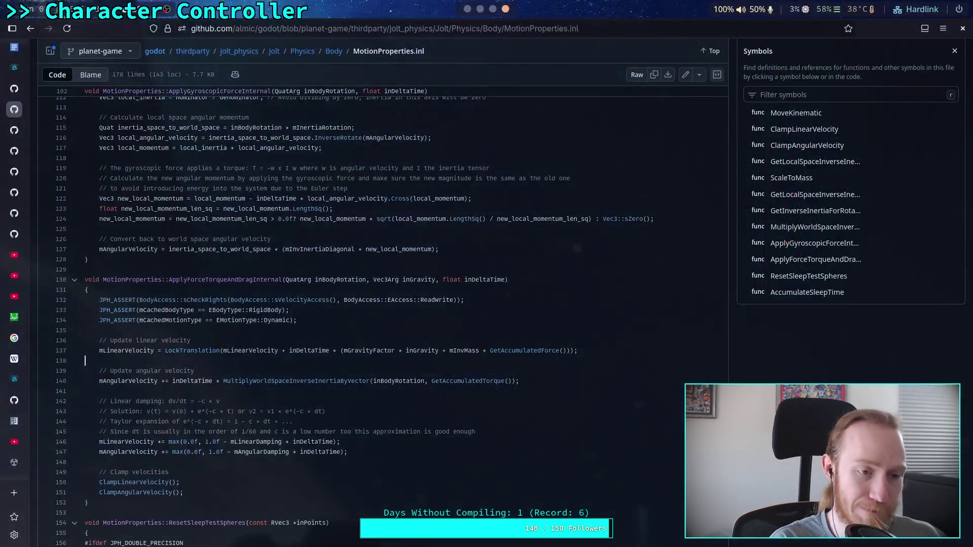
{"action": "left_click", "coordinate": [14, 492]}
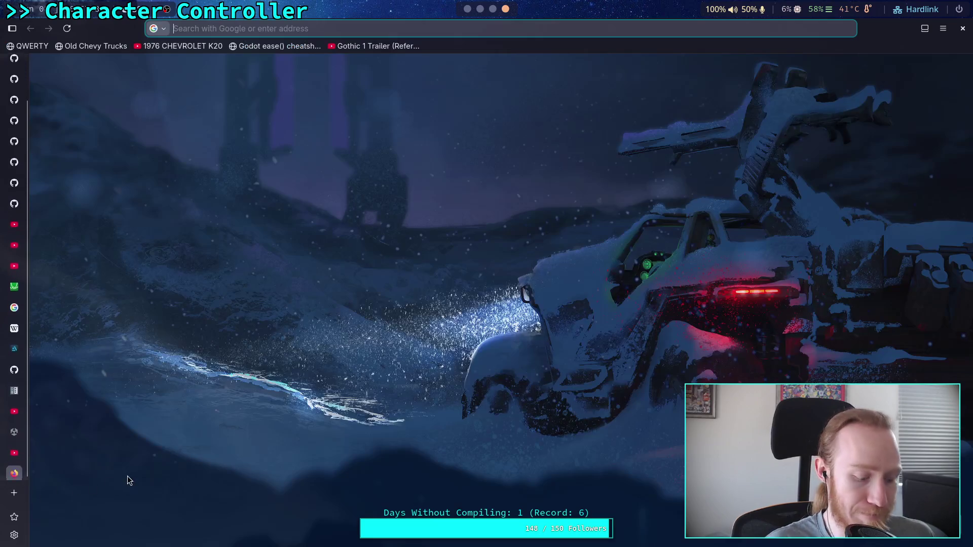
{"action": "type", "text": "unit c"}
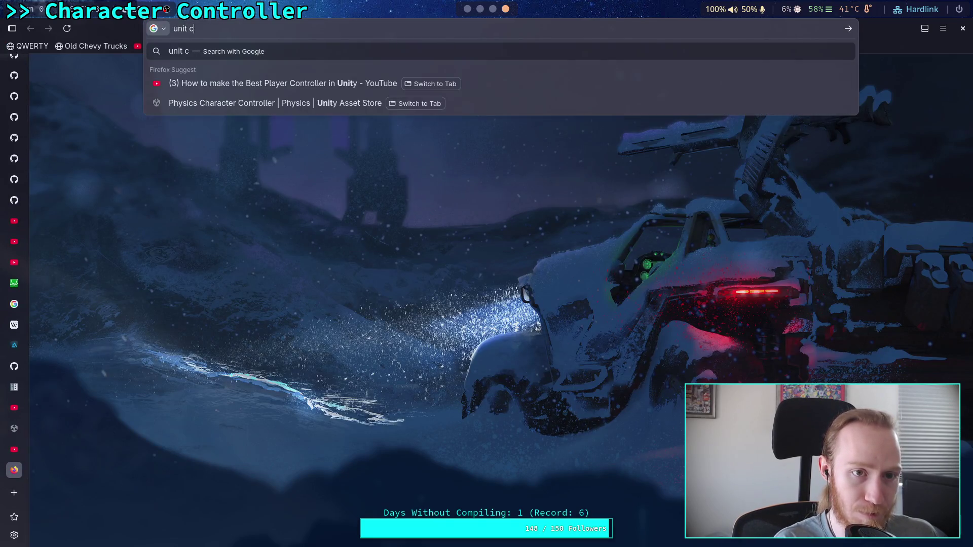
{"action": "type", "text": "irl"}
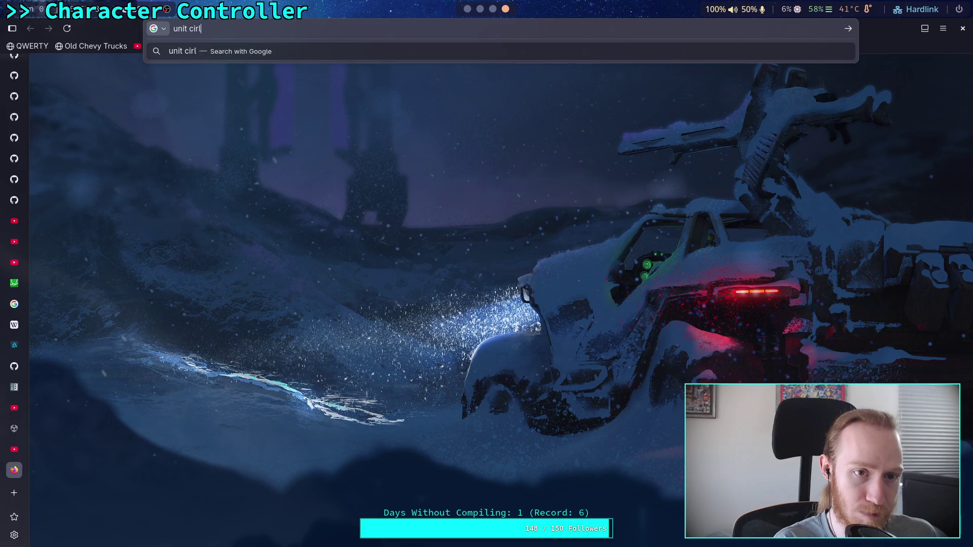
{"action": "key", "text": "BackSpace"}
{"action": "type", "text": "cle"}
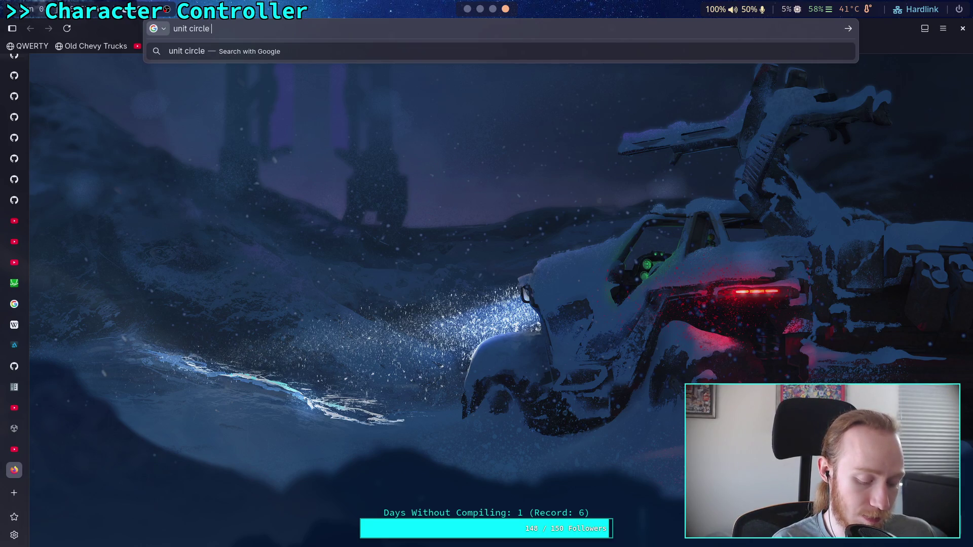
{"action": "type", "text": " trig"}
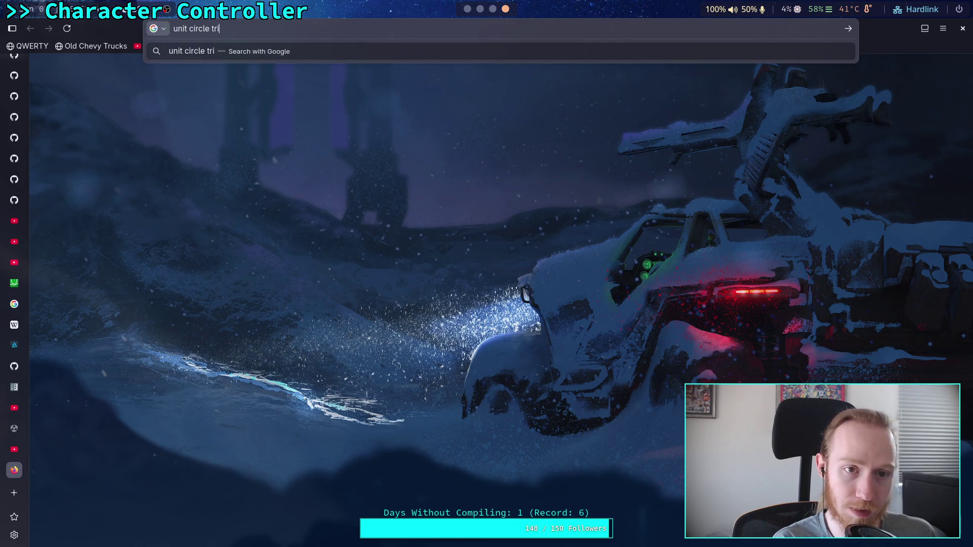
{"action": "key", "text": "Return"}
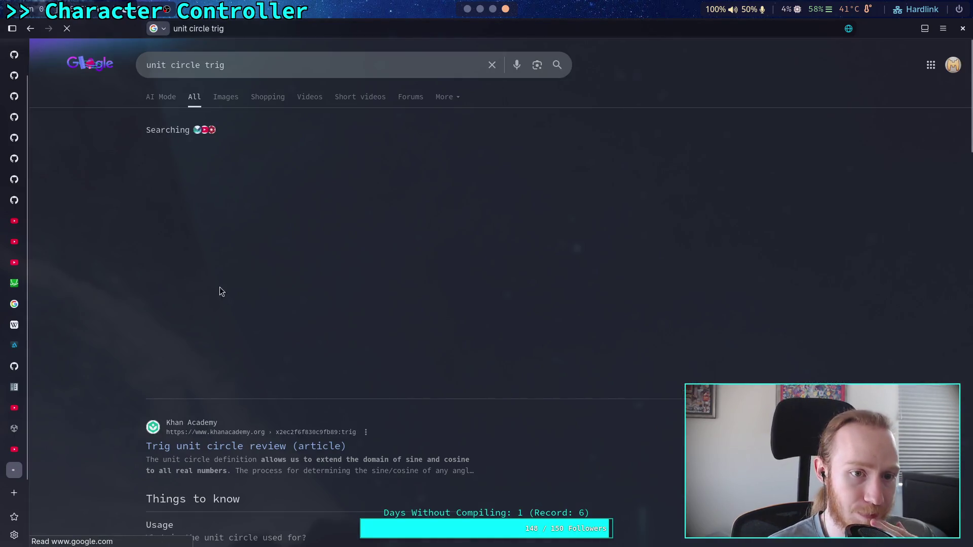
{"action": "left_click", "coordinate": [228, 97]}
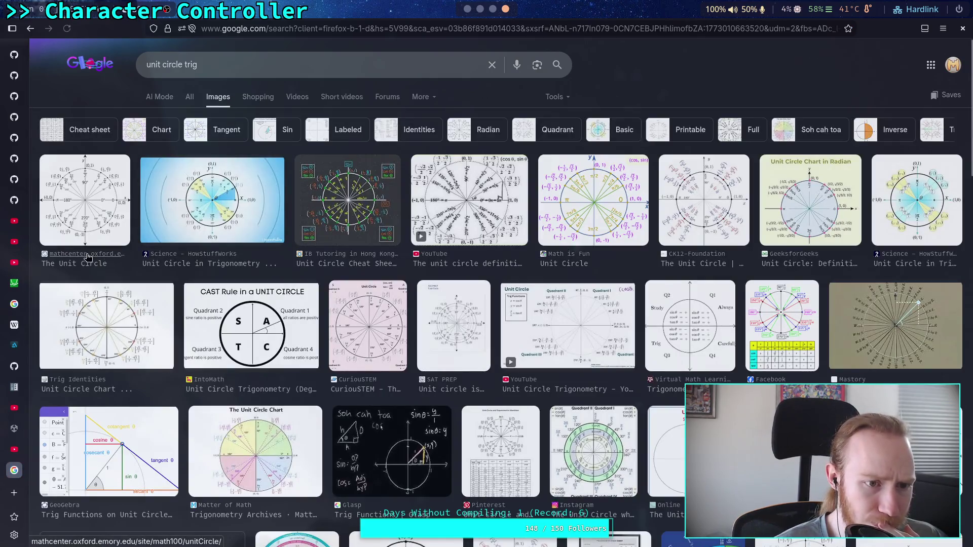
{"action": "left_click", "coordinate": [101, 196]}
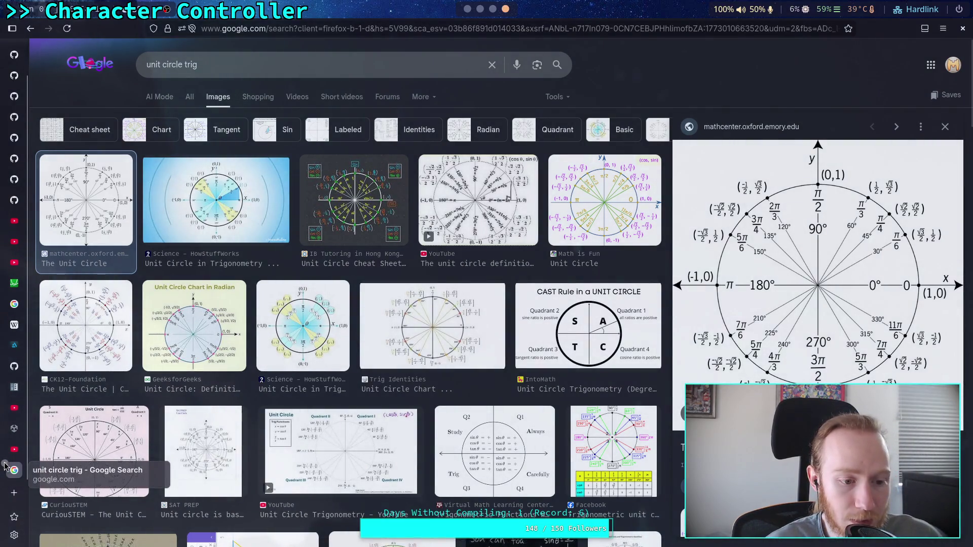
{"action": "left_click", "coordinate": [14, 366]}
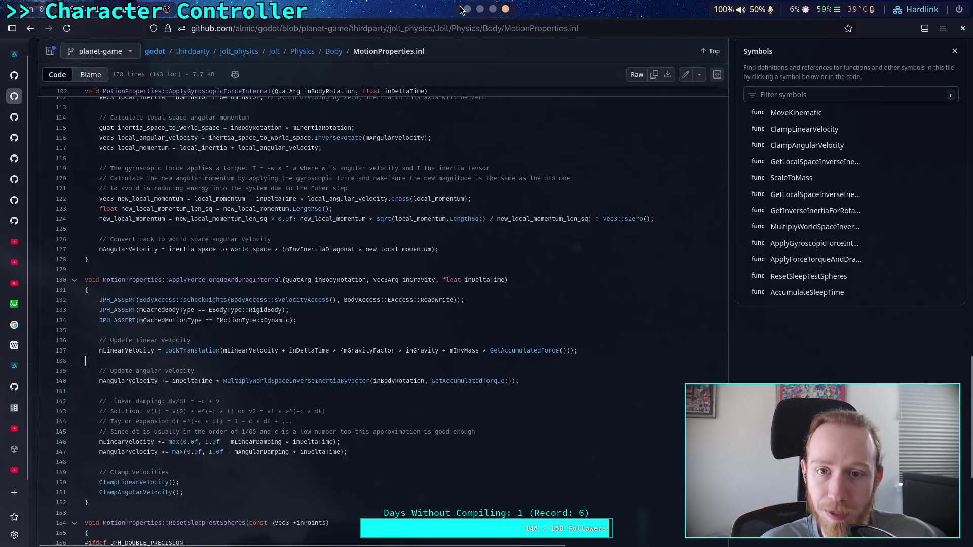
- Back in CharacterController.gd, set the line-82 clamp minimum to 0.5
{"action": "left_click", "coordinate": [492, 9]}
{"action": "left_click", "coordinate": [505, 9]}
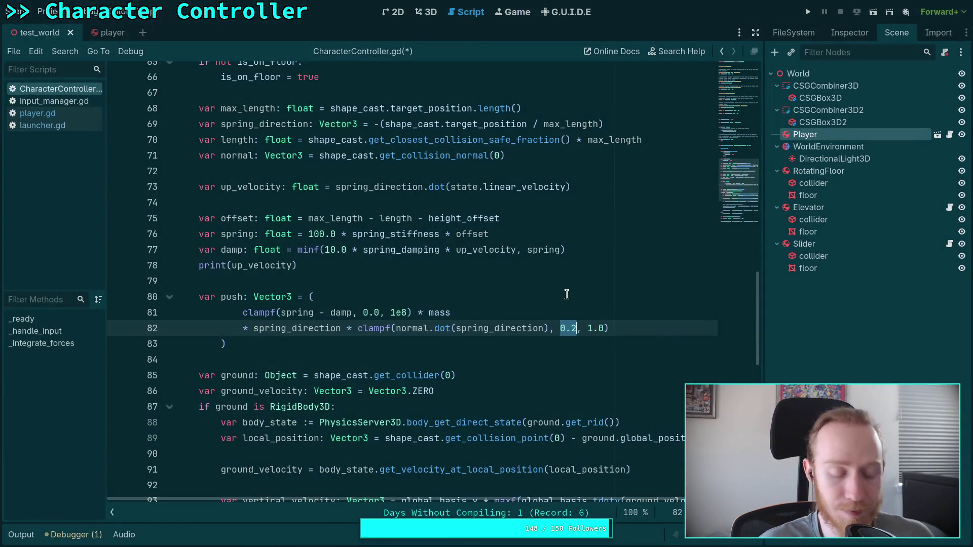
{"action": "type", "text": "0.5"}
{"action": "left_click", "coordinate": [259, 359]}
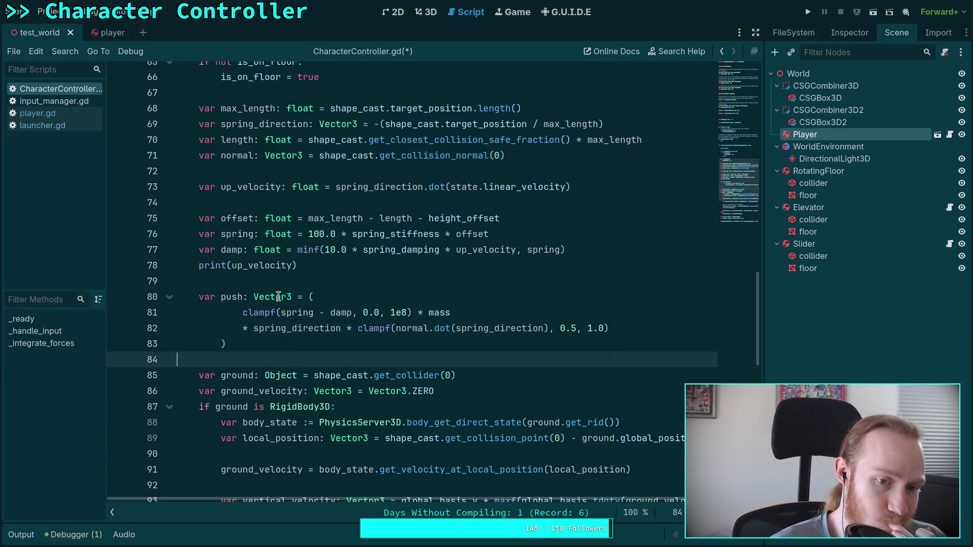
- Review line 73 and the global_basis.y expression on line 93
{"action": "left_click", "coordinate": [294, 277]}
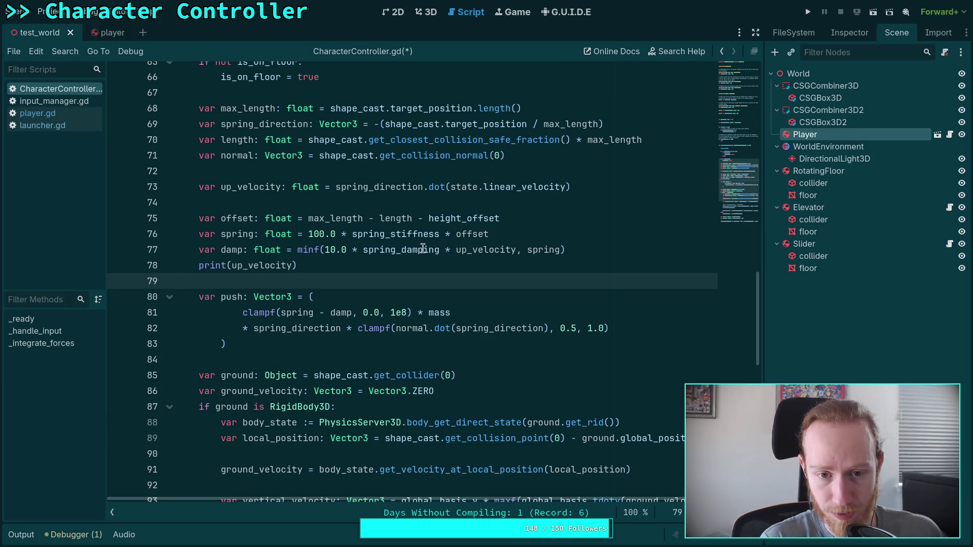
{"action": "left_click", "coordinate": [587, 188]}
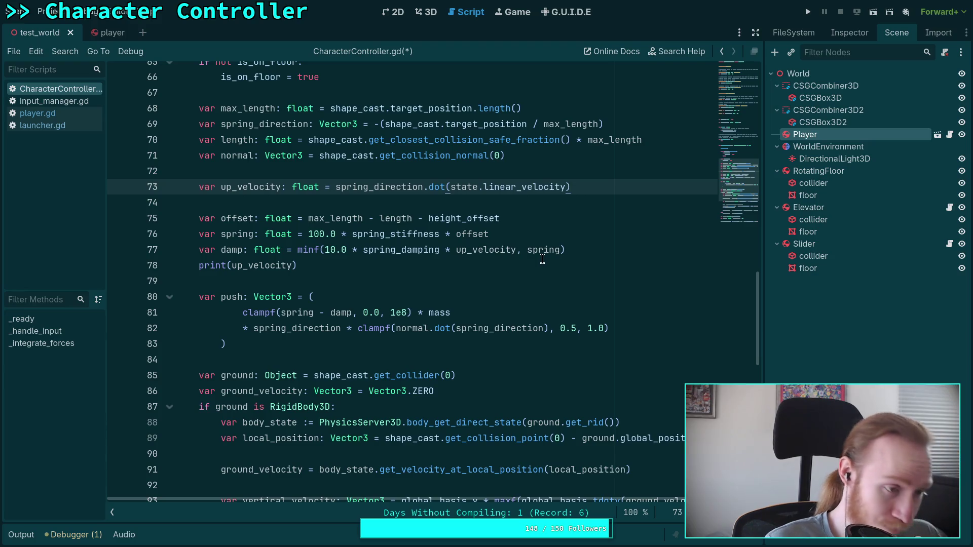
{"action": "scroll", "coordinate": [467, 299], "scroll_direction": "down", "scroll_amount": 3}
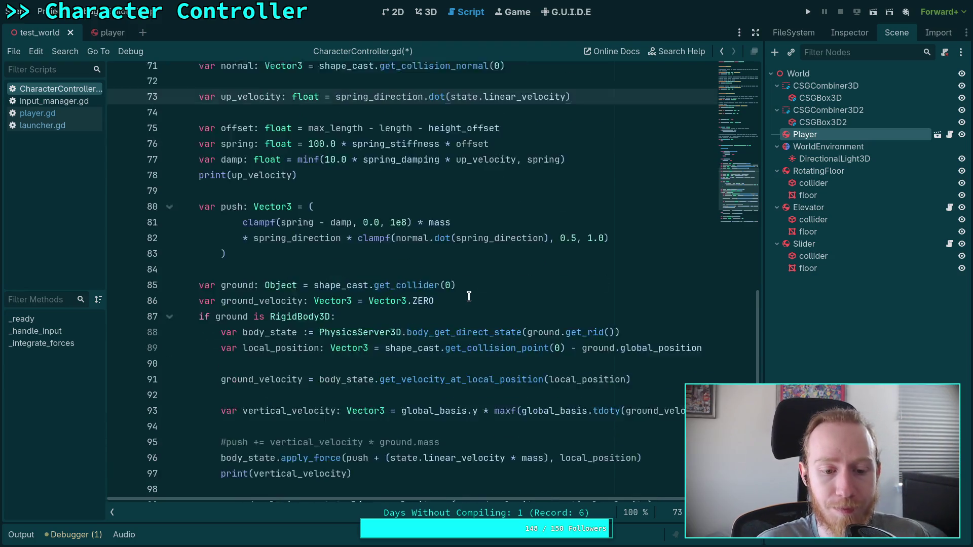
{"action": "left_click", "coordinate": [329, 363]}
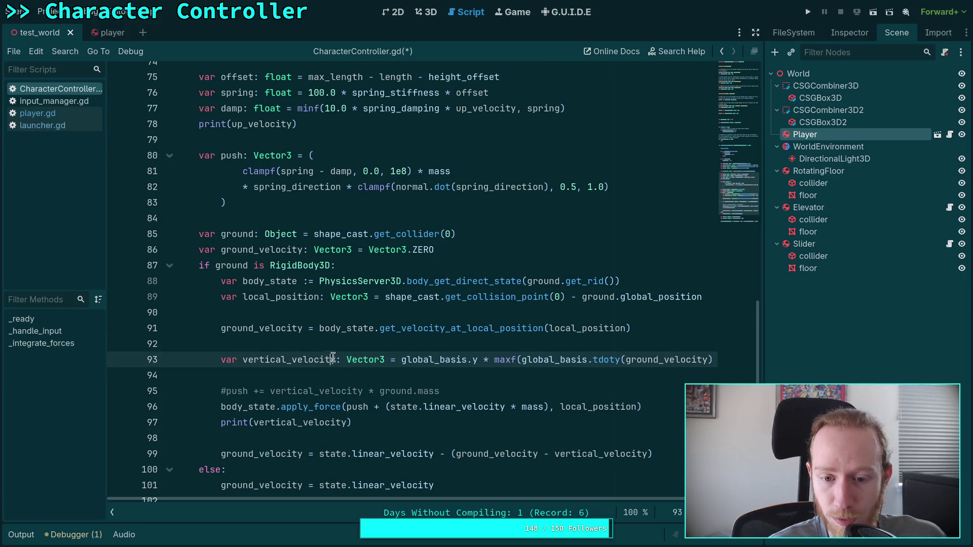
{"action": "left_click", "coordinate": [354, 348]}
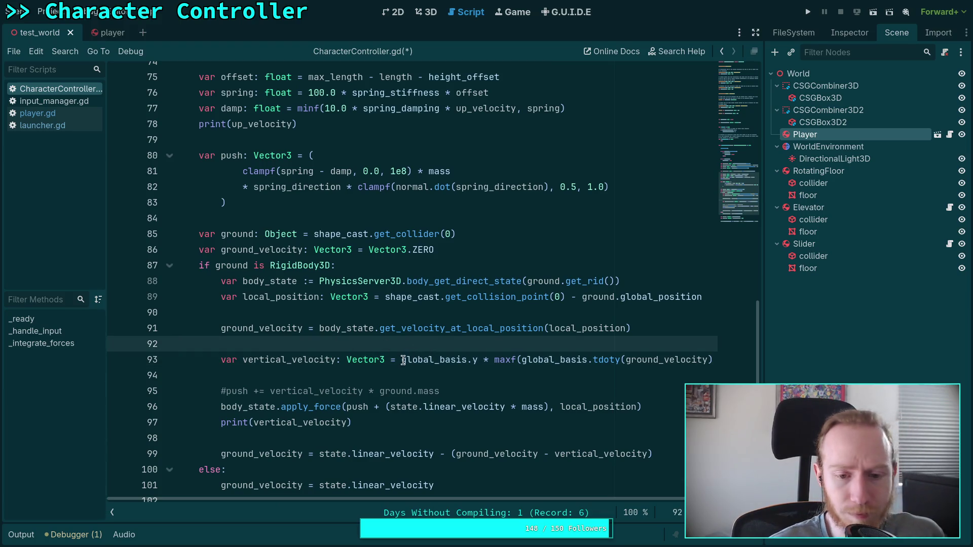
{"action": "left_click_drag", "start_coordinate": [402, 360], "coordinate": [479, 360]}
{"action": "left_click", "coordinate": [459, 345]}
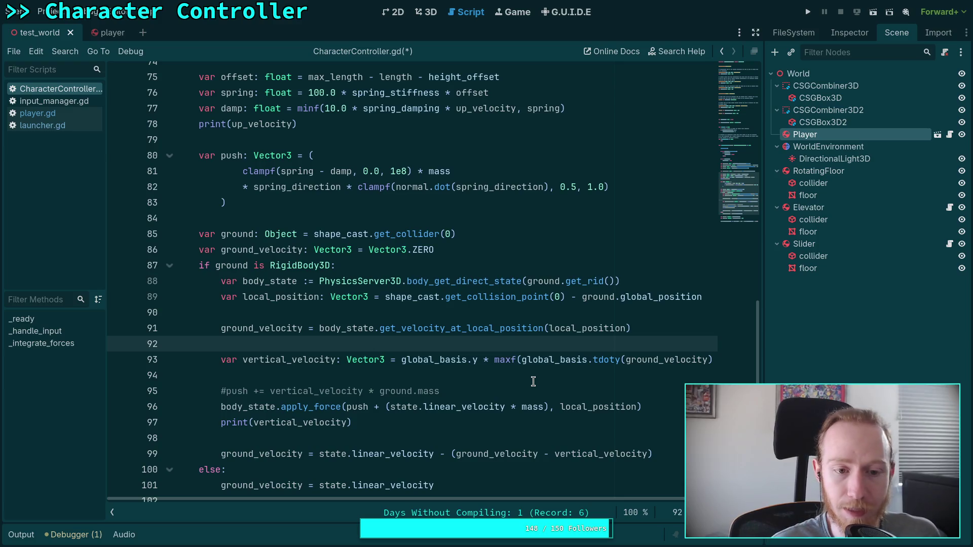
{"action": "scroll", "coordinate": [533, 382], "scroll_direction": "up", "scroll_amount": 3}
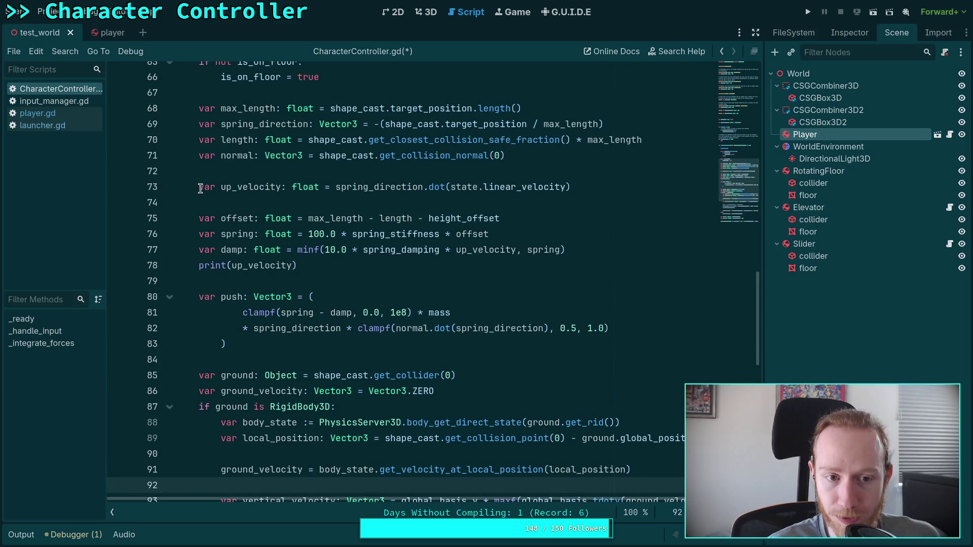
- Rename up_velocity to spring_velocity on lines 73 and 77 and delete the print(up_velocity) line
{"action": "left_click_drag", "start_coordinate": [199, 187], "coordinate": [619, 189]}
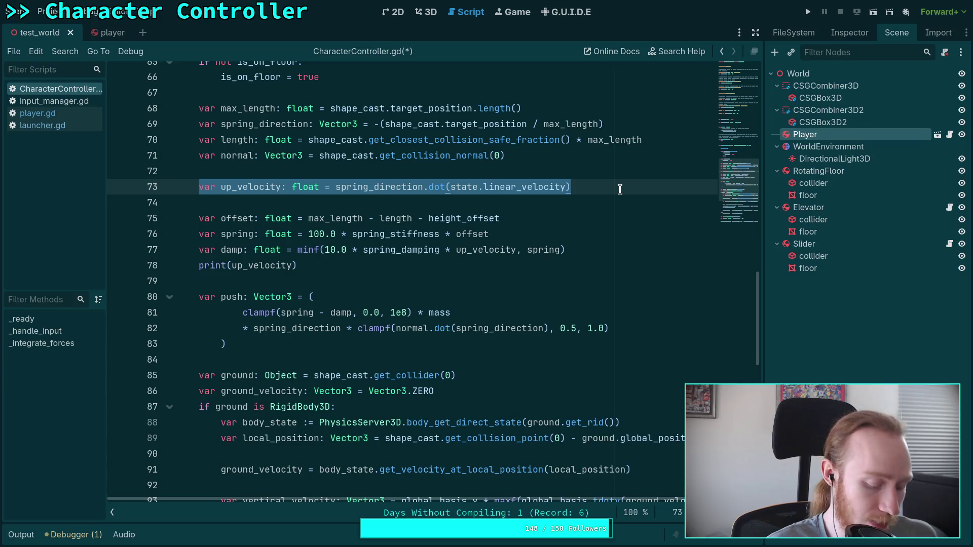
{"action": "scroll", "coordinate": [534, 260], "scroll_direction": "down", "scroll_amount": 2}
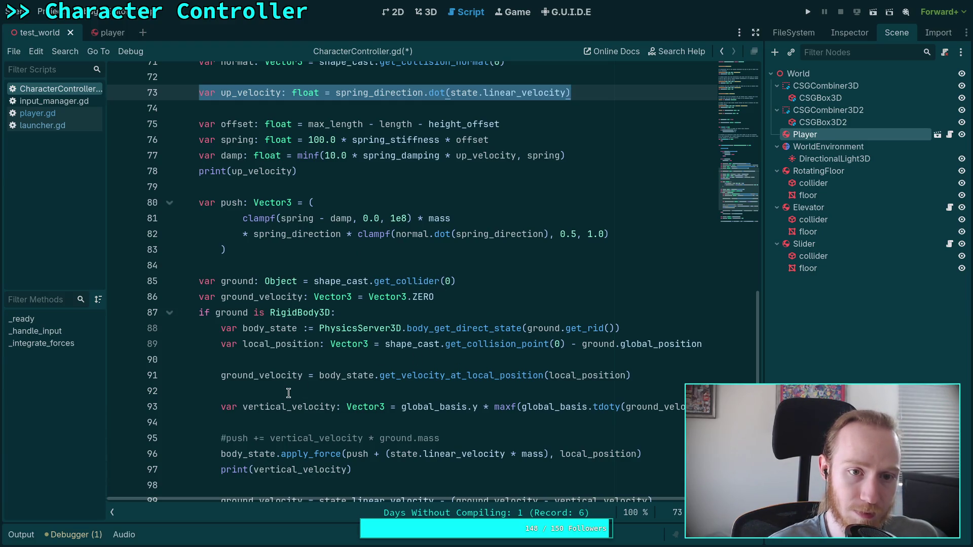
{"action": "left_click", "coordinate": [225, 94]}
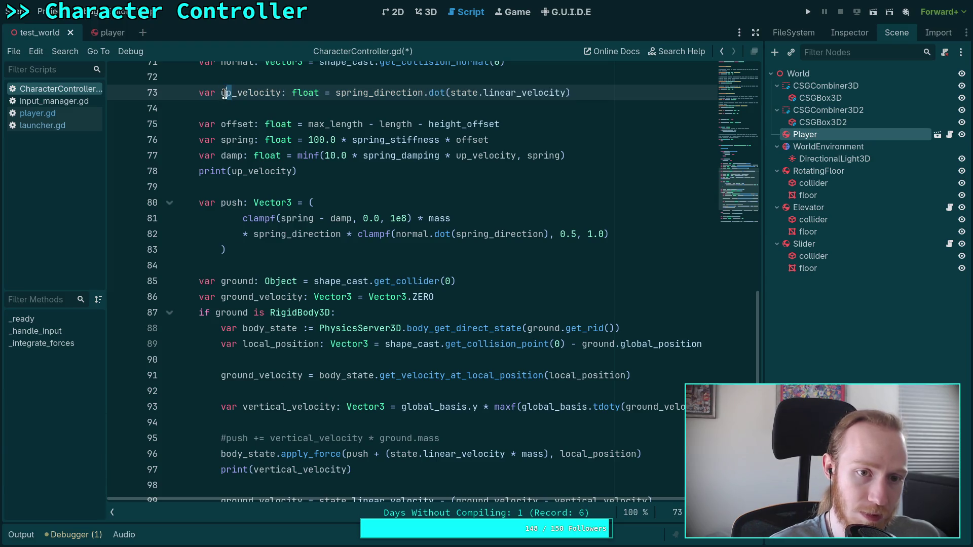
{"action": "left_click_drag", "start_coordinate": [225, 93], "coordinate": [221, 93]}
{"action": "type", "text": "spring"}
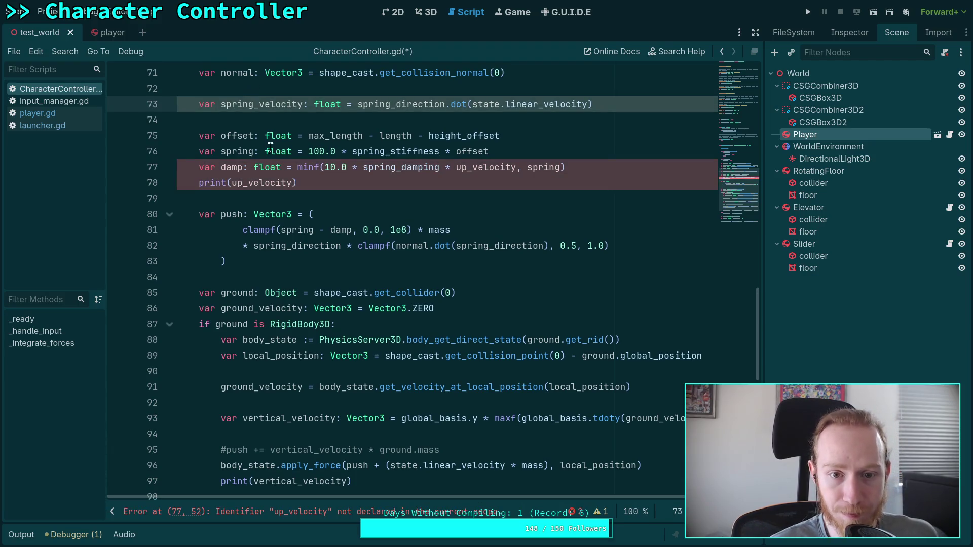
{"action": "left_click_drag", "start_coordinate": [454, 168], "coordinate": [466, 168]}
{"action": "type", "text": "spring"}
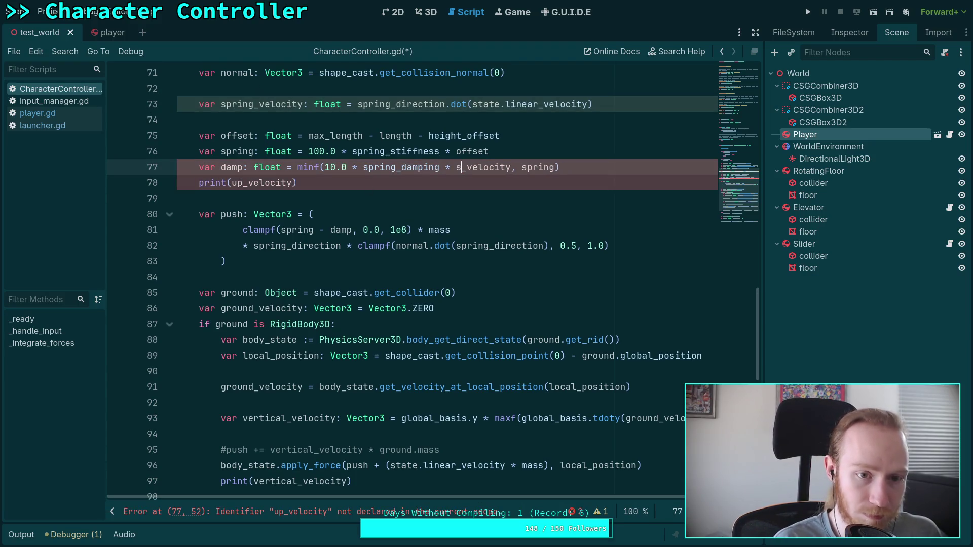
{"action": "left_click", "coordinate": [354, 188]}
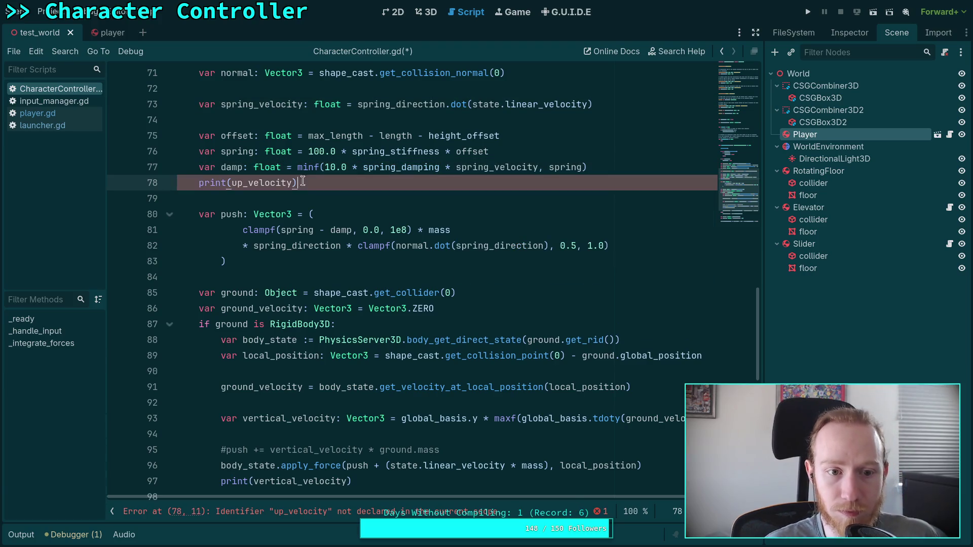
{"action": "key", "text": "shift+Home"}
{"action": "key", "text": "BackSpace"}
{"action": "key", "text": "BackSpace"}
- Move the spring_velocity declaration below vertical_velocity in the RigidBody3D branch and indent it
{"action": "left_click", "coordinate": [275, 104]}
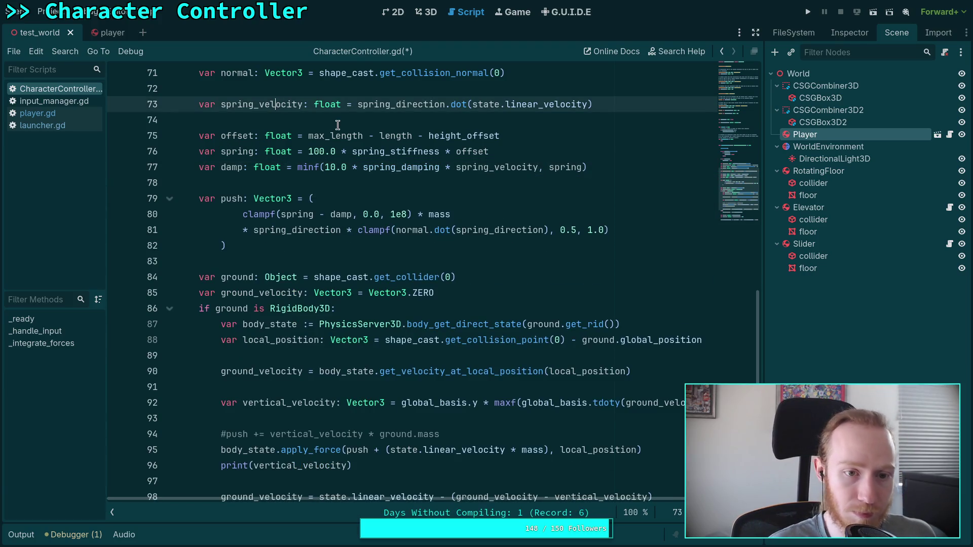
{"action": "key", "text": "alt+Down"}
{"action": "key", "text": "alt+Down"}
{"action": "key", "text": "alt+Down"}
{"action": "key", "text": "alt+Down"}
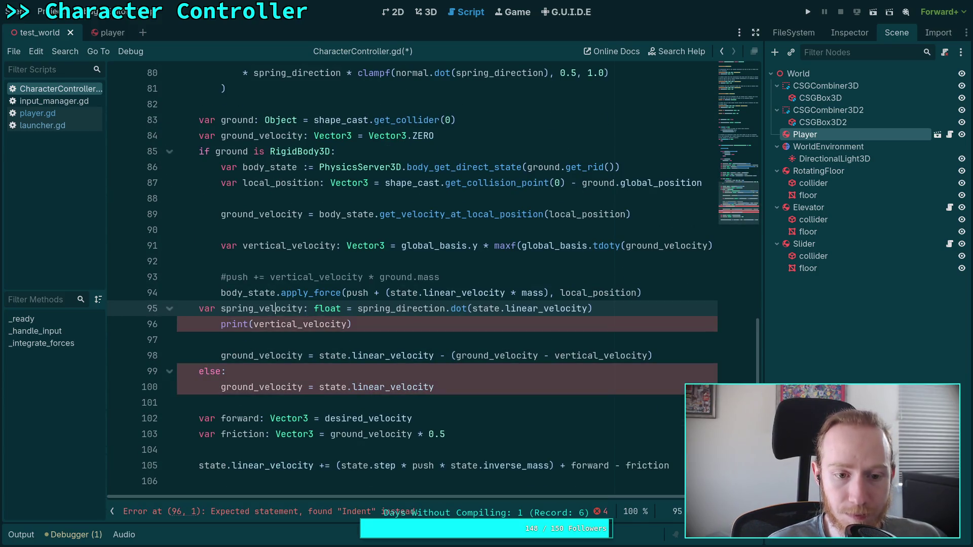
{"action": "key", "text": "alt+Up"}
{"action": "key", "text": "alt+Up"}
{"action": "key", "text": "alt+Up"}
{"action": "key", "text": "Home"}
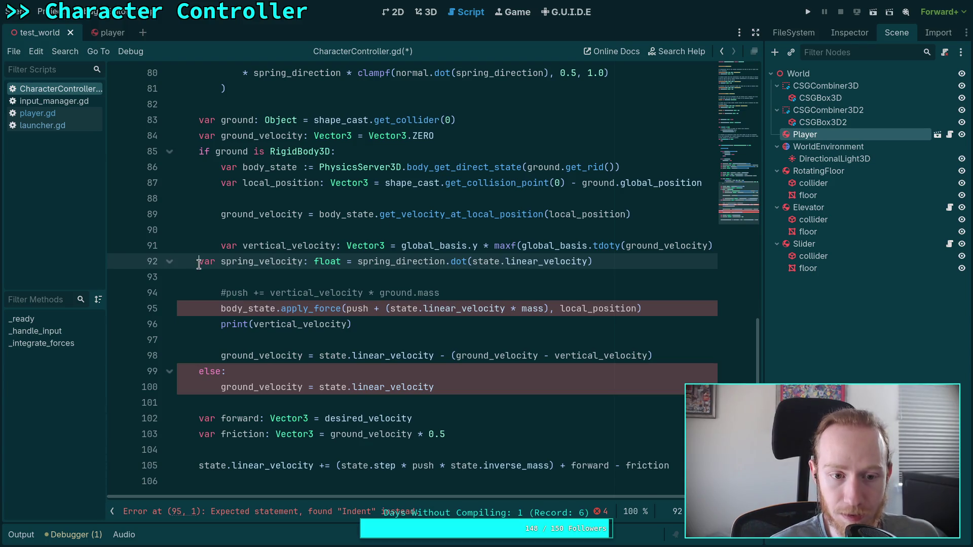
{"action": "key", "text": "Tab"}
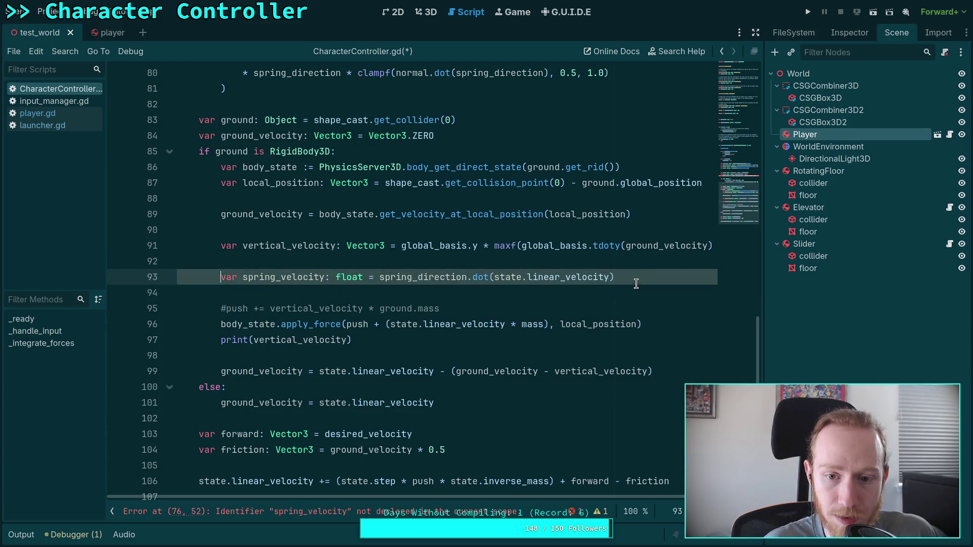
{"action": "key", "text": "alt+Down"}
{"action": "scroll", "coordinate": [550, 299], "scroll_direction": "up", "scroll_amount": 1}
{"action": "scroll", "coordinate": [550, 299], "scroll_direction": "up", "scroll_amount": 1}
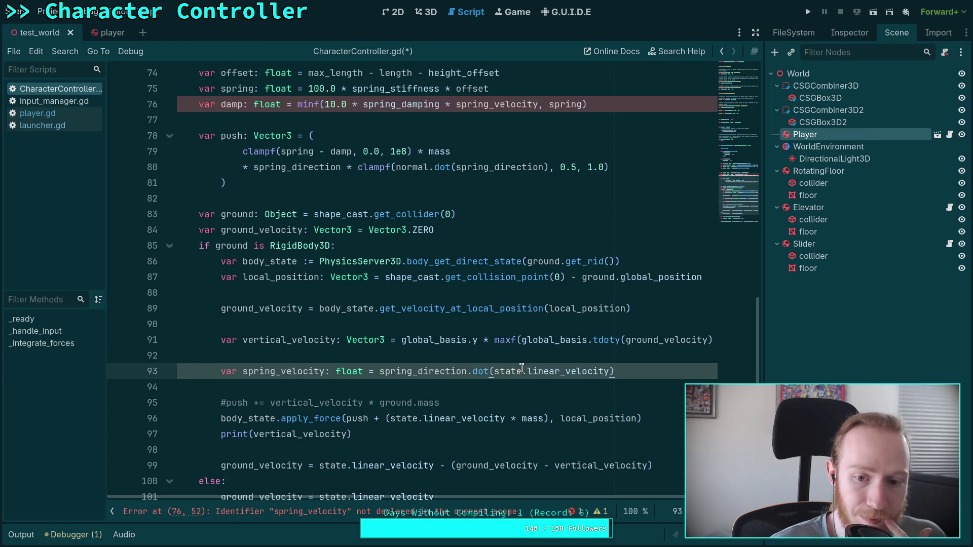
{"action": "left_click_drag", "start_coordinate": [493, 371], "coordinate": [609, 372]}
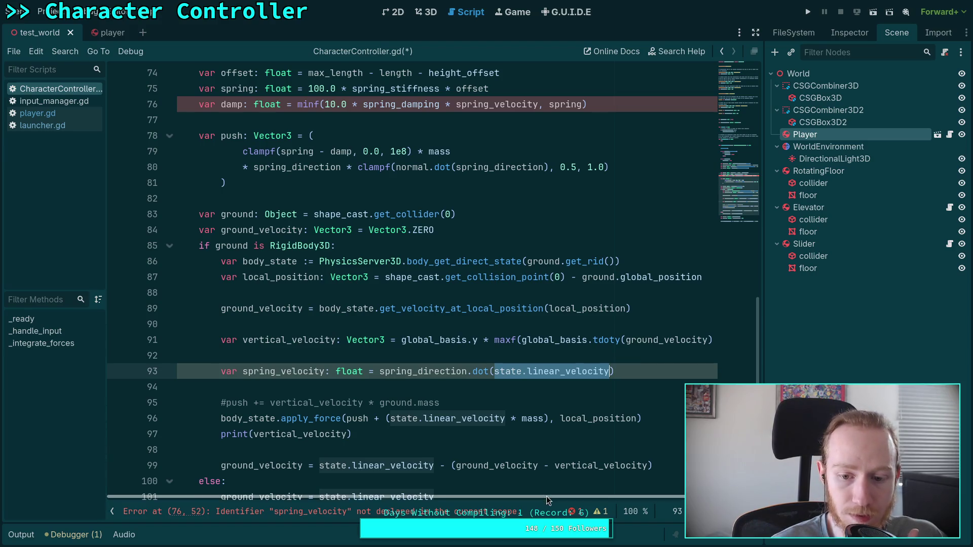
{"action": "mouse_move", "coordinate": [546, 497]}
{"action": "left_mouse_down"}
{"action": "mouse_move", "coordinate": [621, 497]}
{"action": "mouse_move", "coordinate": [514, 497]}
{"action": "left_mouse_up"}
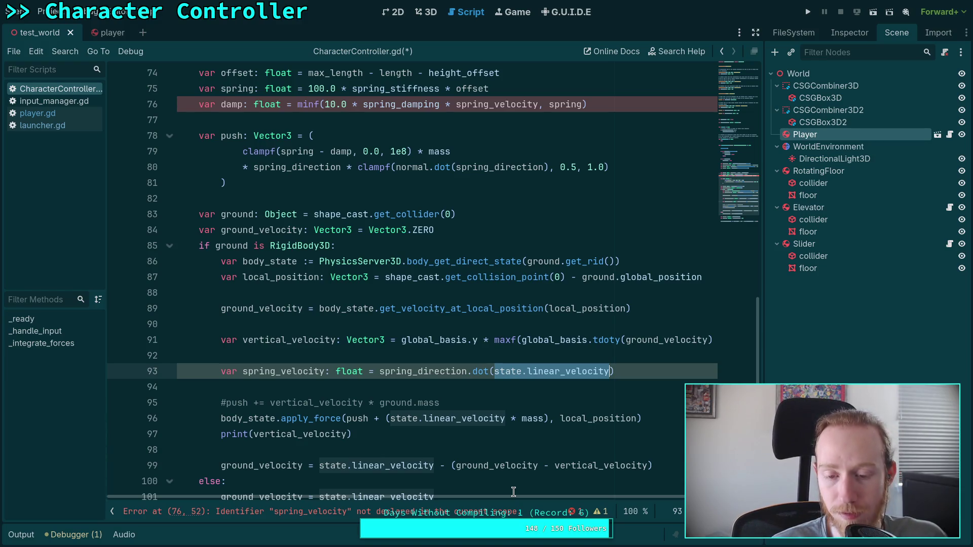
- Insert 'vertical_velocity -' into the dot( expression and check vertical_velocity's other uses
{"action": "left_click", "coordinate": [494, 371]}
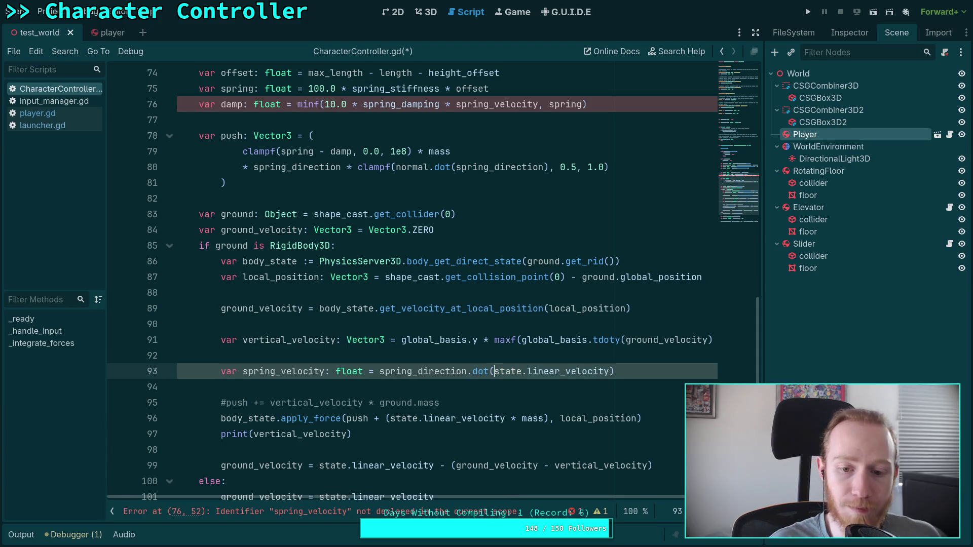
{"action": "type", "text": "vertical_v"}
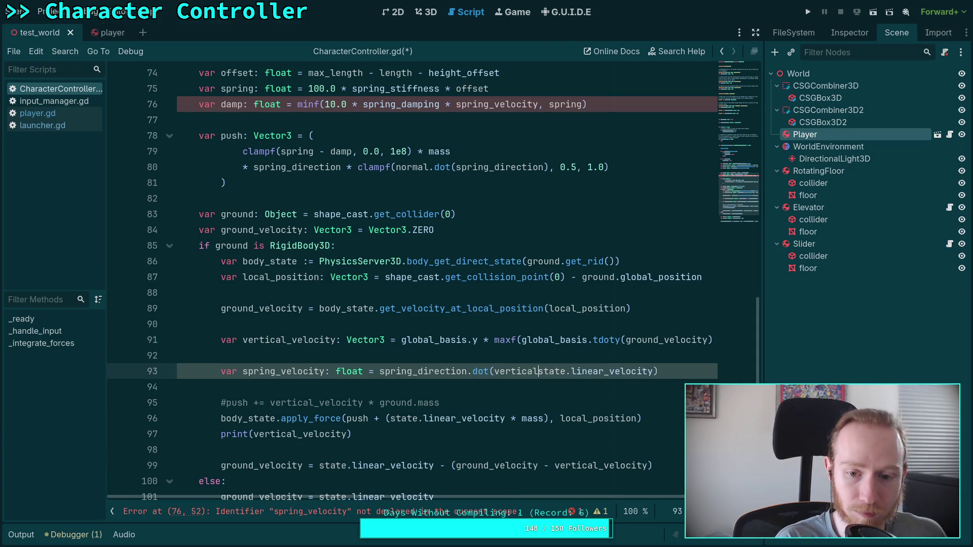
{"action": "type", "text": "elocity -"}
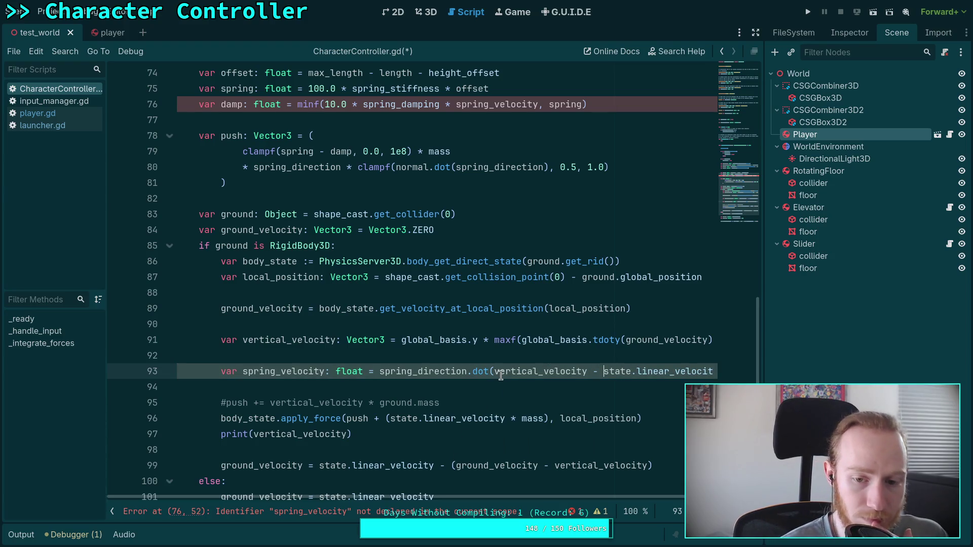
{"action": "left_click", "coordinate": [506, 388]}
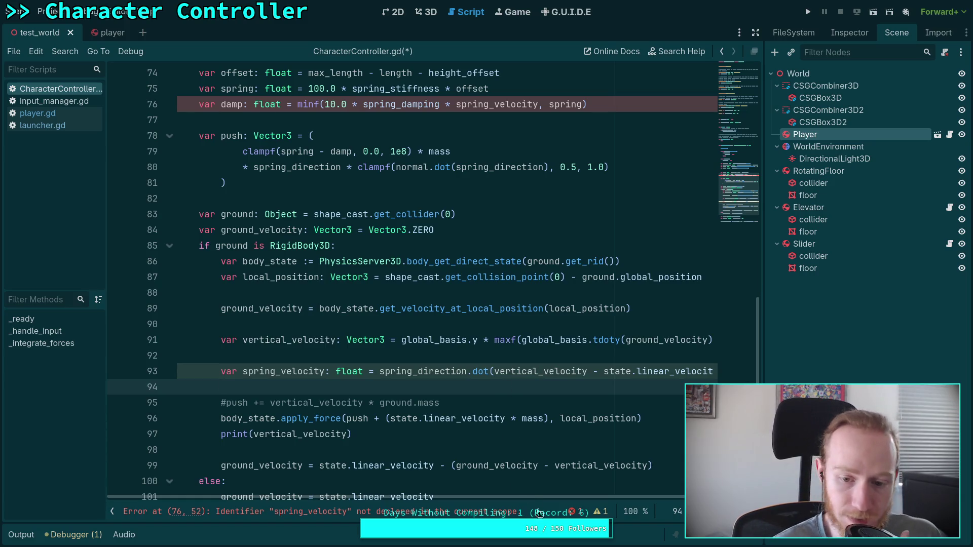
{"action": "mouse_move", "coordinate": [555, 496]}
{"action": "left_mouse_down"}
{"action": "mouse_move", "coordinate": [661, 497]}
{"action": "mouse_move", "coordinate": [518, 494]}
{"action": "left_mouse_up"}
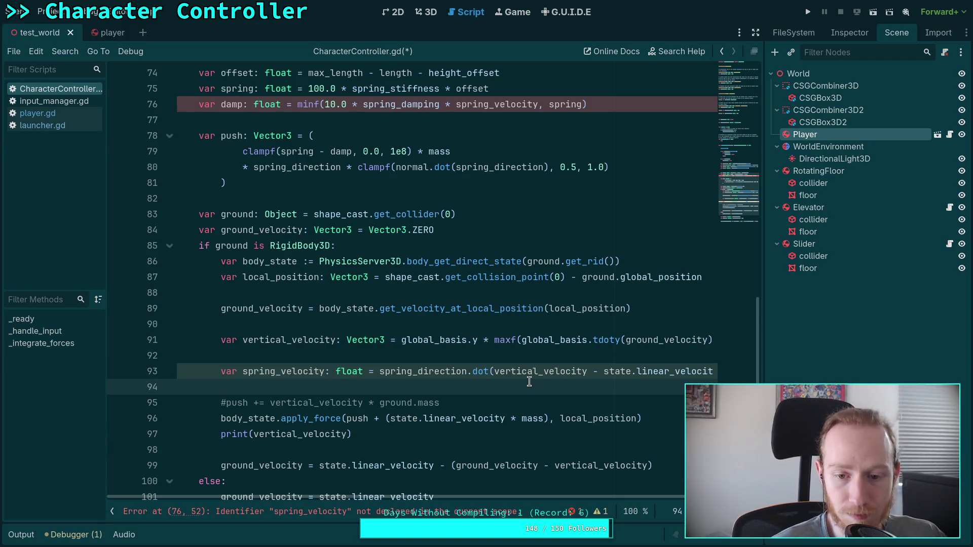
{"action": "double_click", "coordinate": [514, 373]}
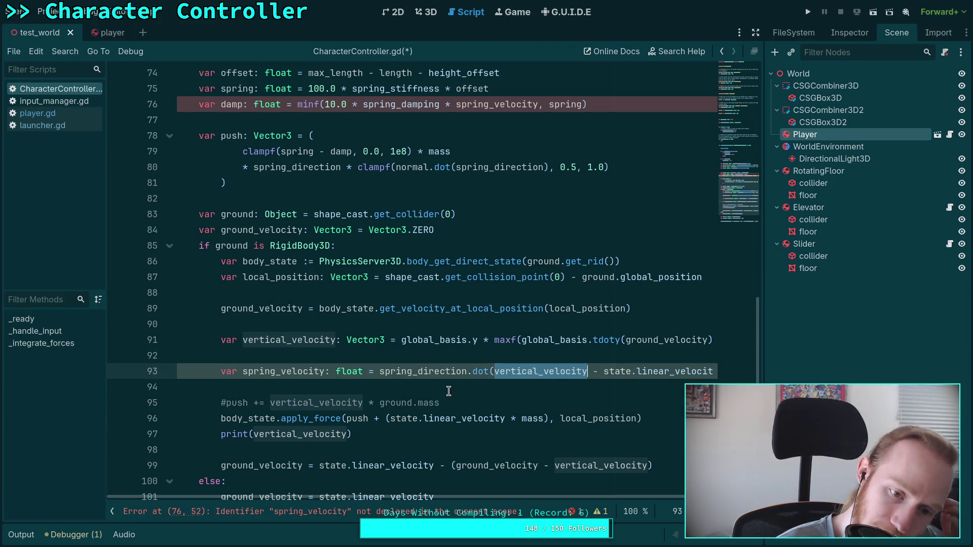
- Move the damp calculation line down and indent it into the RigidBody3D branch
{"action": "left_click", "coordinate": [463, 105]}
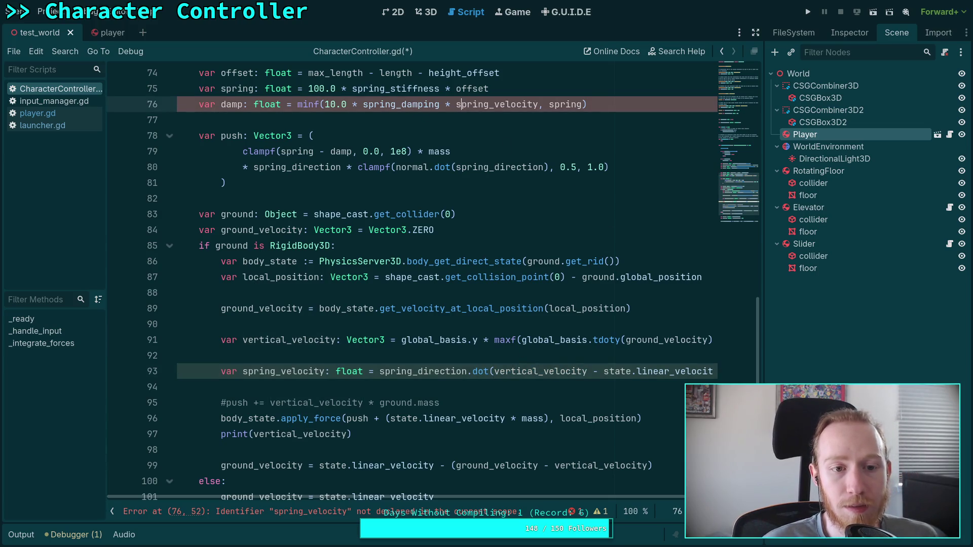
{"action": "scroll", "coordinate": [432, 281], "scroll_direction": "down", "scroll_amount": 1}
{"action": "scroll", "coordinate": [432, 282], "scroll_direction": "up", "scroll_amount": 2}
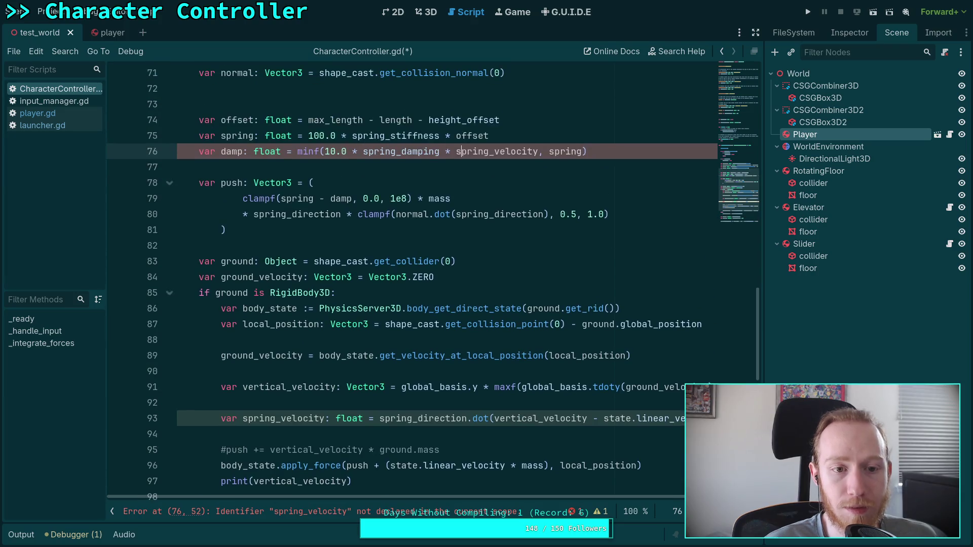
{"action": "key", "text": "alt+Down"}
{"action": "key", "text": "alt+Down"}
{"action": "key", "text": "alt+Down"}
{"action": "key", "text": "alt+Down"}
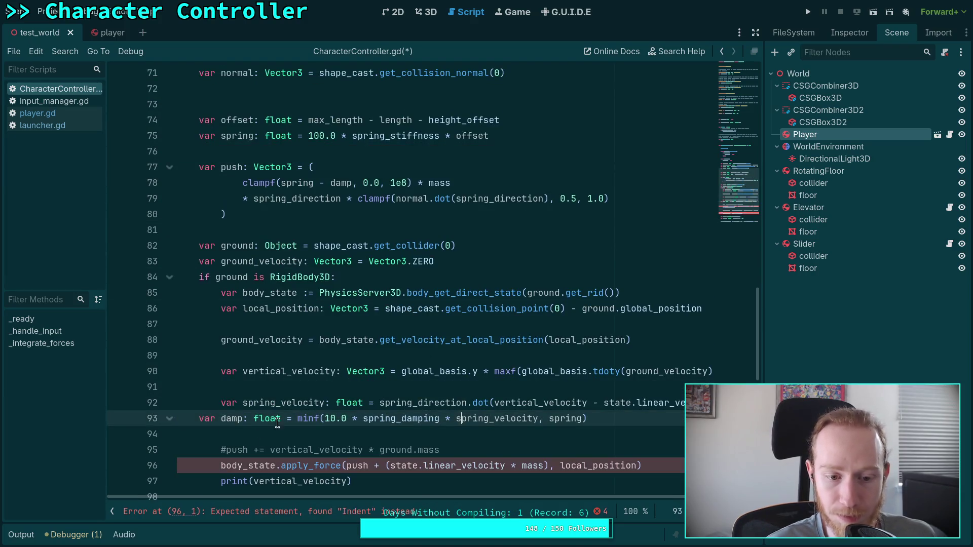
{"action": "key", "text": "Tab"}
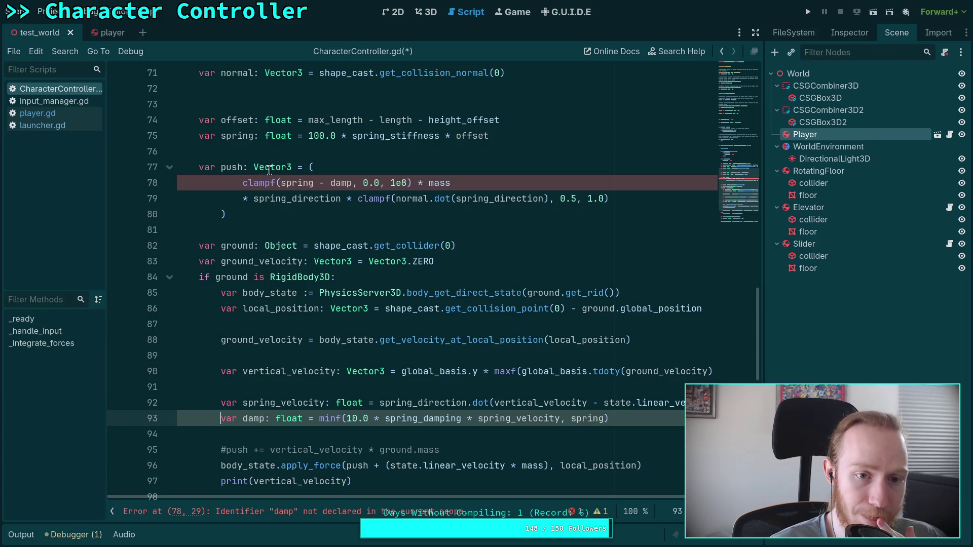
- Delete the stray blank line 73 and select the original var push block
{"action": "left_click", "coordinate": [258, 101]}
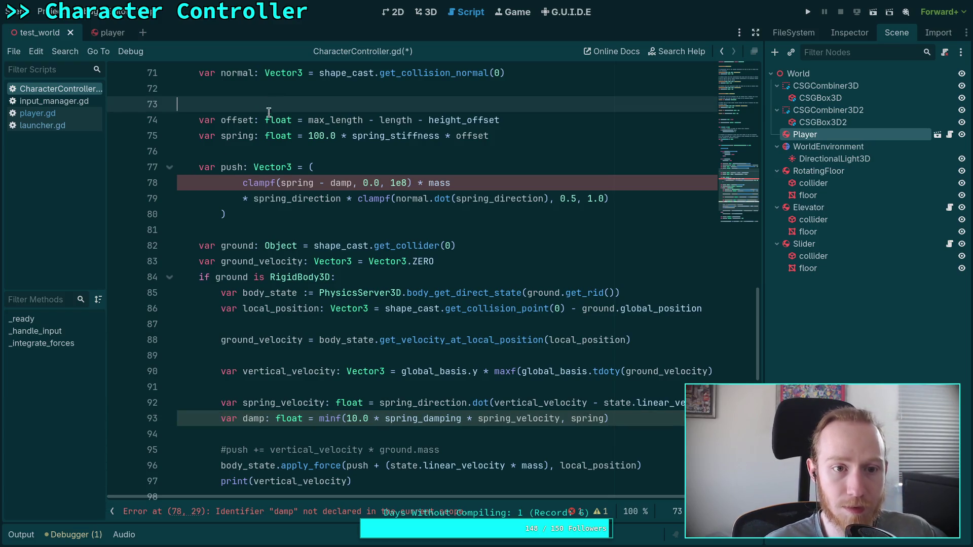
{"action": "key", "text": "BackSpace"}
{"action": "scroll", "coordinate": [241, 208], "scroll_direction": "up", "scroll_amount": 1}
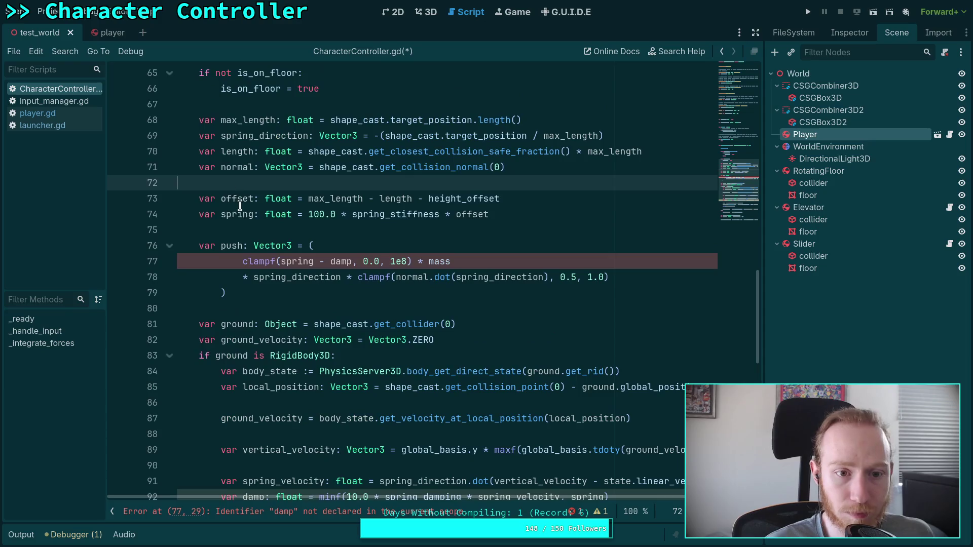
{"action": "left_click_drag", "start_coordinate": [198, 199], "coordinate": [235, 239]}
{"action": "key", "text": "ctrl+c"}
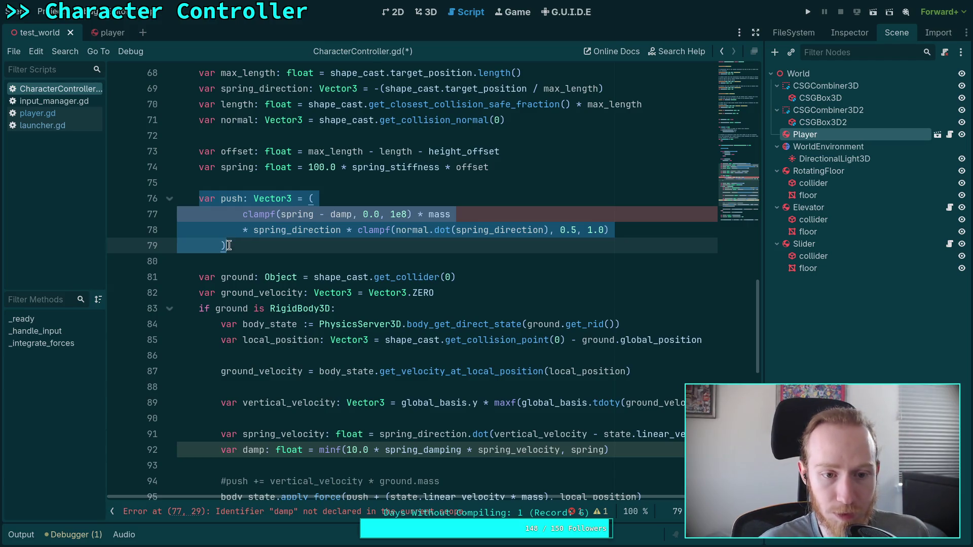
- Cut the push calculation, leaving 'var push: Vector3', and paste it below damp
{"action": "key", "text": "Right"}
{"action": "key", "text": "shift+Up"}
{"action": "key", "text": "shift+Up"}
{"action": "key", "text": "shift+Up"}
{"action": "key", "text": "BackSpace"}
{"action": "scroll", "coordinate": [411, 284], "scroll_direction": "down", "scroll_amount": 2}
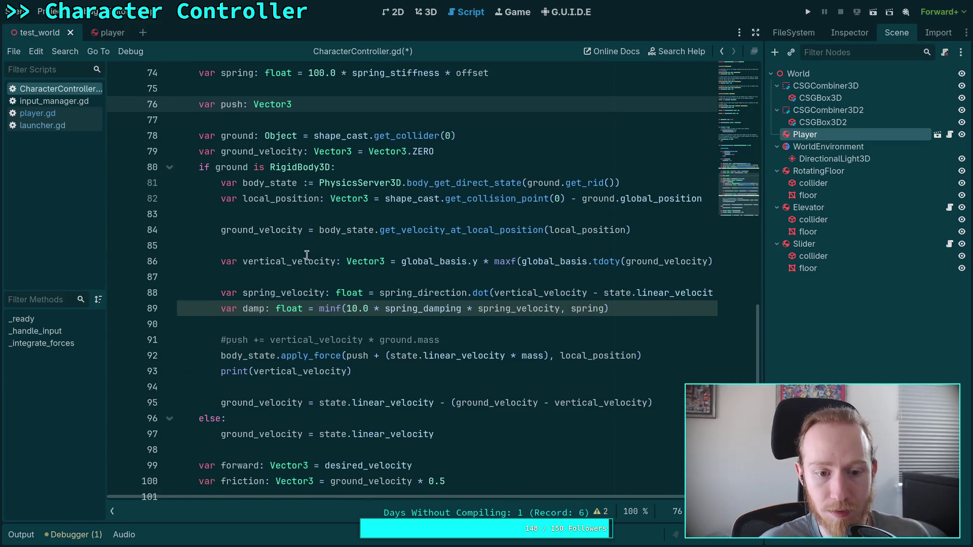
{"action": "left_click", "coordinate": [223, 324]}
{"action": "key", "text": "Return"}
{"action": "key", "text": "ctrl+v"}
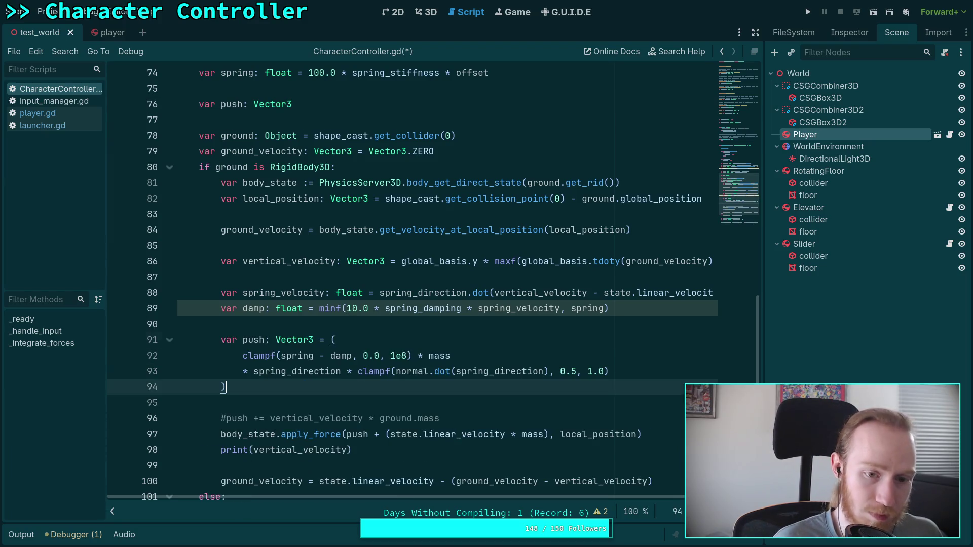
- Turn the pasted push line into a plain 'push = (...)' assignment
{"action": "left_click", "coordinate": [242, 340]}
{"action": "key", "text": "shift+Home"}
{"action": "key", "text": "BackSpace"}
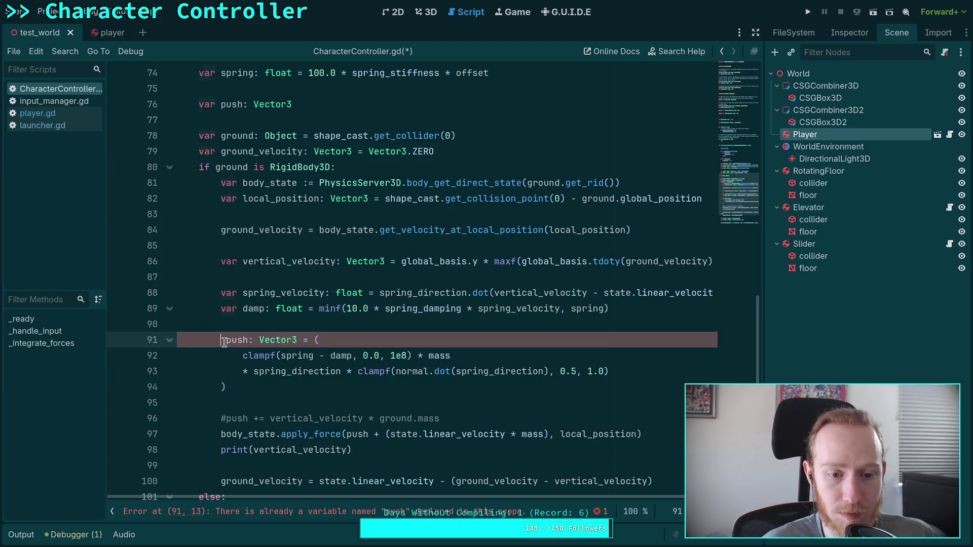
{"action": "double_click", "coordinate": [272, 339]}
{"action": "key", "text": "BackSpace"}
{"action": "key", "text": "BackSpace"}
{"action": "key", "text": "BackSpace"}
- Copy the spring_velocity and damp lines into the else branch
{"action": "scroll", "coordinate": [385, 400], "scroll_direction": "down", "scroll_amount": 2}
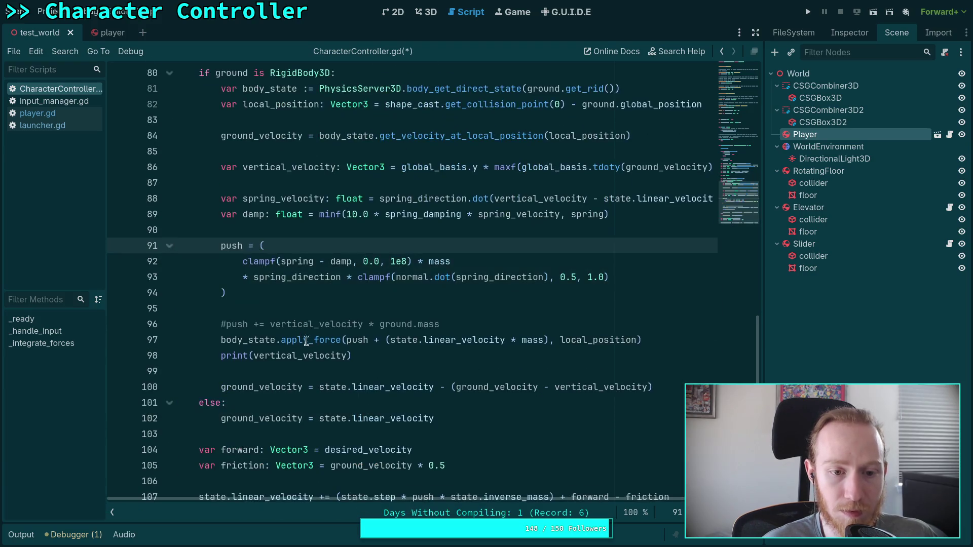
{"action": "left_click", "coordinate": [509, 421]}
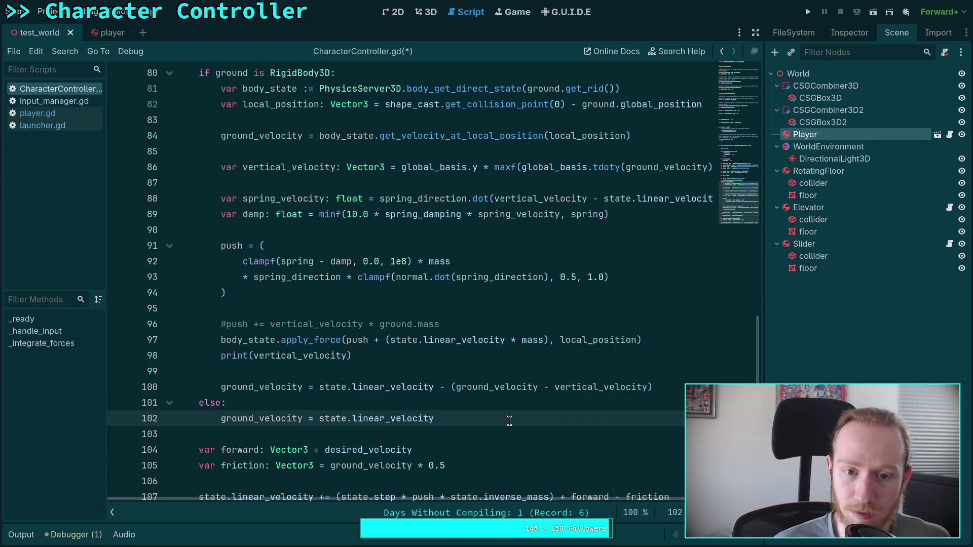
{"action": "key", "text": "Return"}
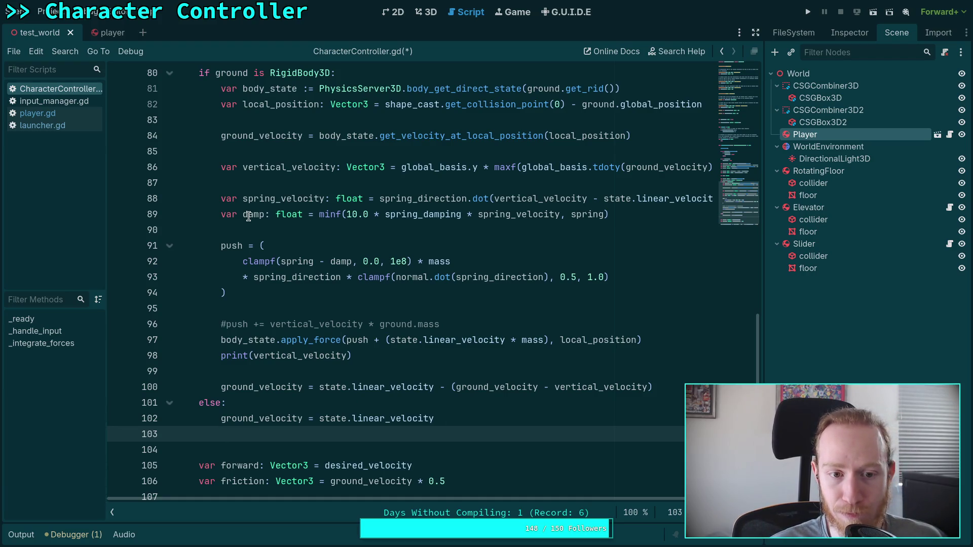
{"action": "left_click_drag", "start_coordinate": [221, 198], "coordinate": [610, 214]}
{"action": "right_click", "coordinate": [487, 210]}
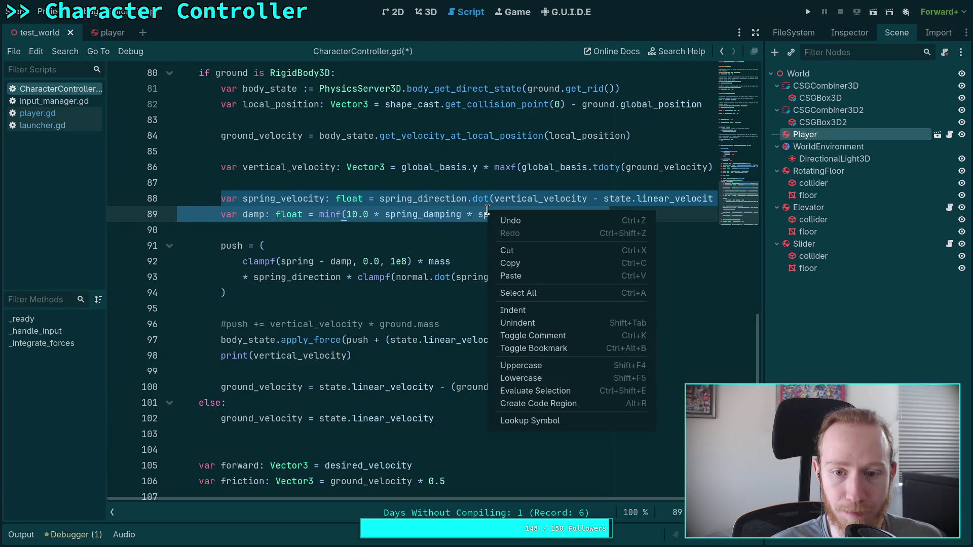
{"action": "left_click", "coordinate": [521, 262]}
{"action": "left_click", "coordinate": [420, 434]}
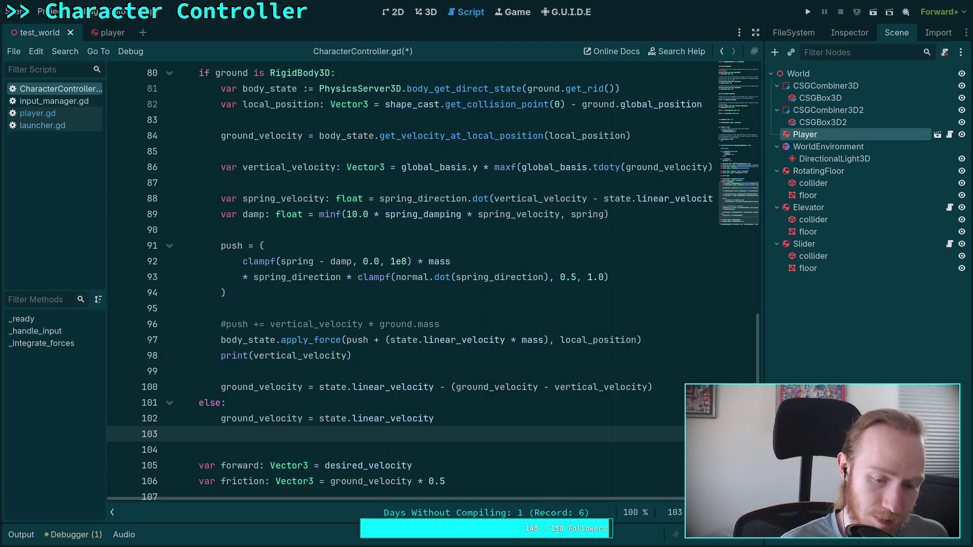
{"action": "key", "text": "ctrl+v"}
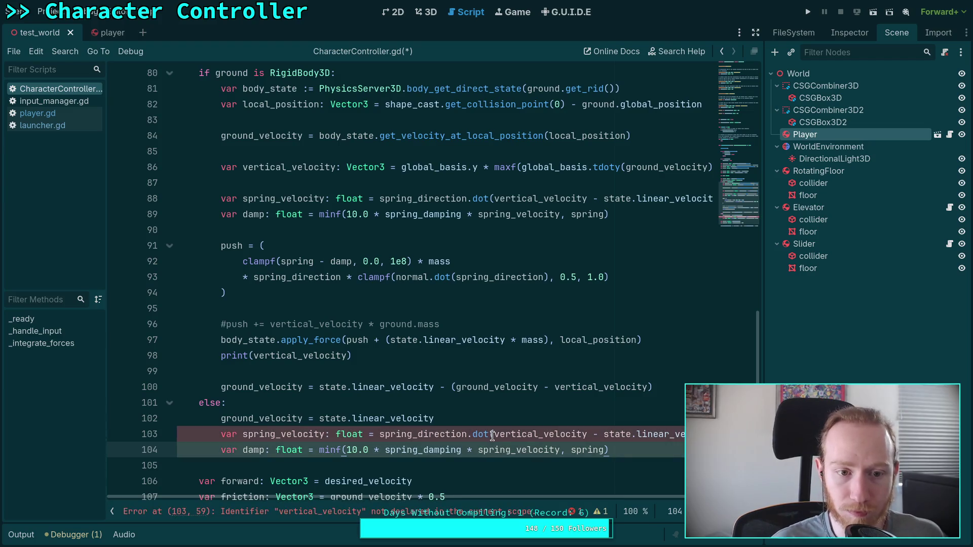
{"action": "key", "text": "Return"}
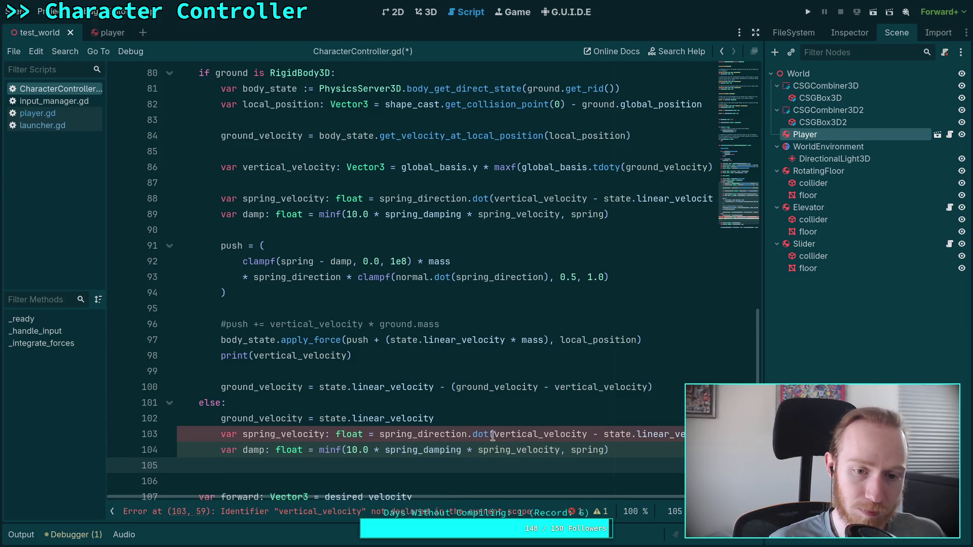
- Copy the push assignment block into the else branch below damp
{"action": "left_click_drag", "start_coordinate": [226, 293], "coordinate": [221, 245]}
{"action": "right_click", "coordinate": [242, 249]}
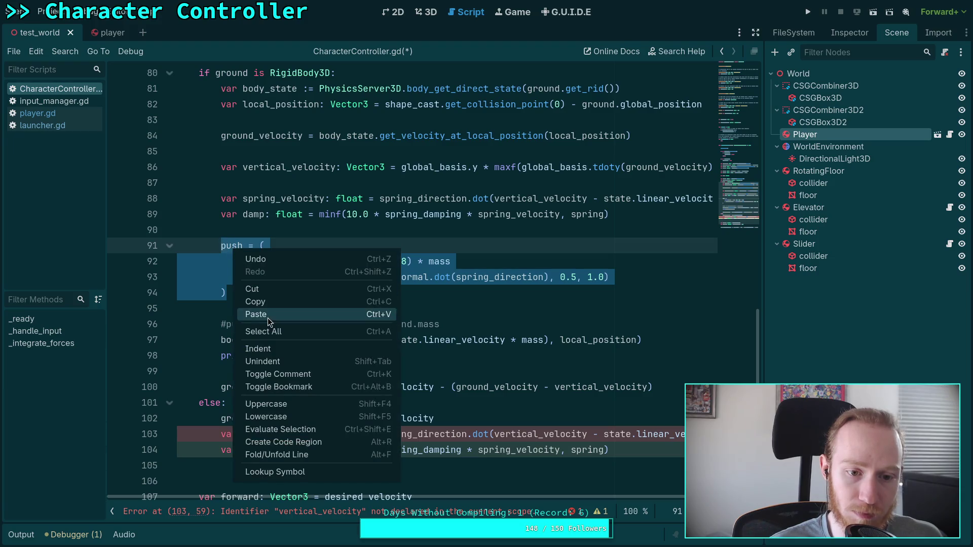
{"action": "left_click", "coordinate": [267, 304]}
{"action": "left_click", "coordinate": [274, 465]}
{"action": "key", "text": "ctrl+v"}
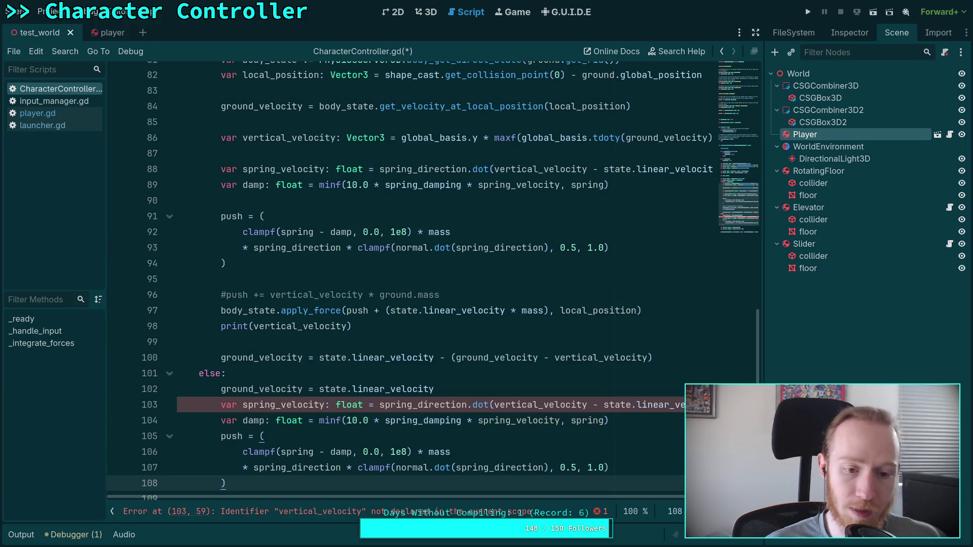
- Make the else branch's spring_velocity use only state.linear_velocity
{"action": "left_click_drag", "start_coordinate": [495, 406], "coordinate": [599, 406]}
{"action": "key", "text": "BackSpace"}
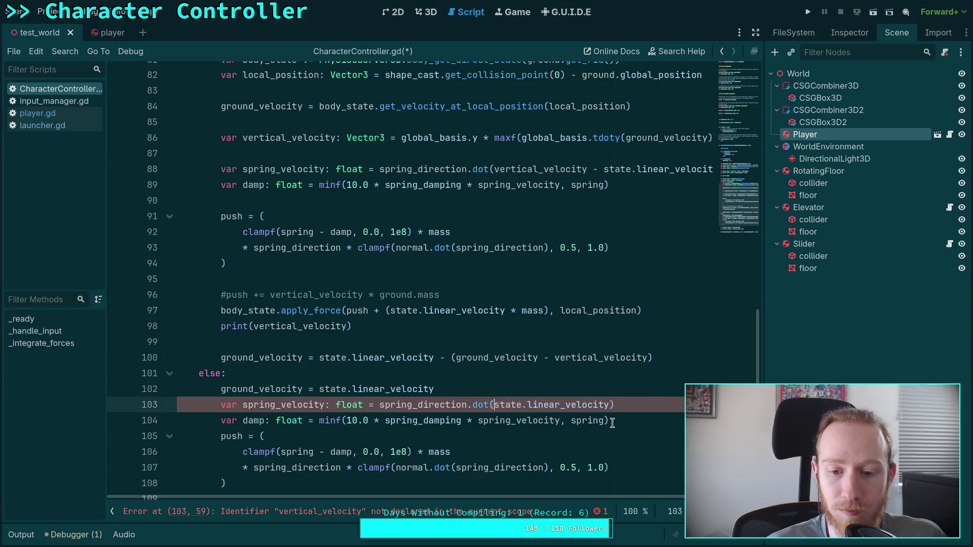
{"action": "scroll", "coordinate": [611, 432], "scroll_direction": "up", "scroll_amount": 1}
{"action": "left_click", "coordinate": [612, 434]}
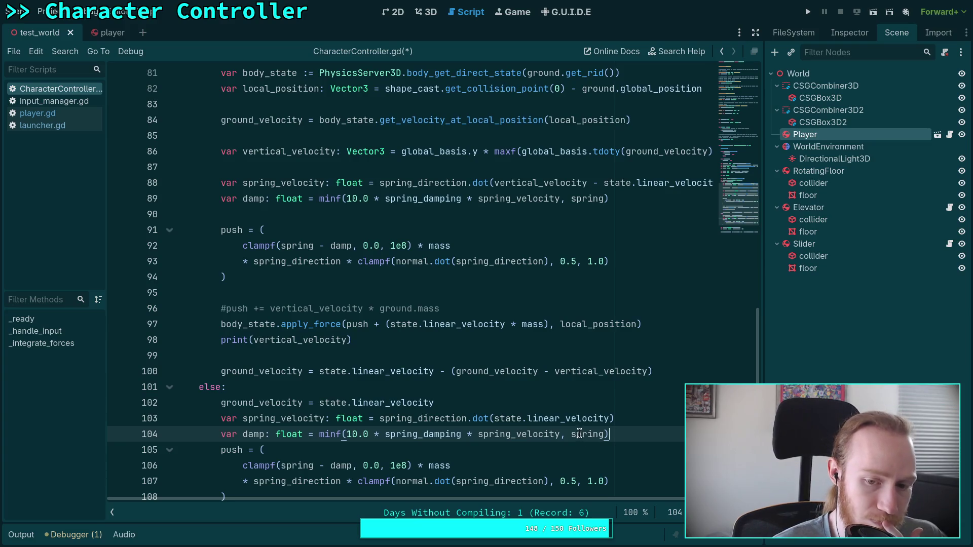
{"action": "double_click", "coordinate": [323, 418]}
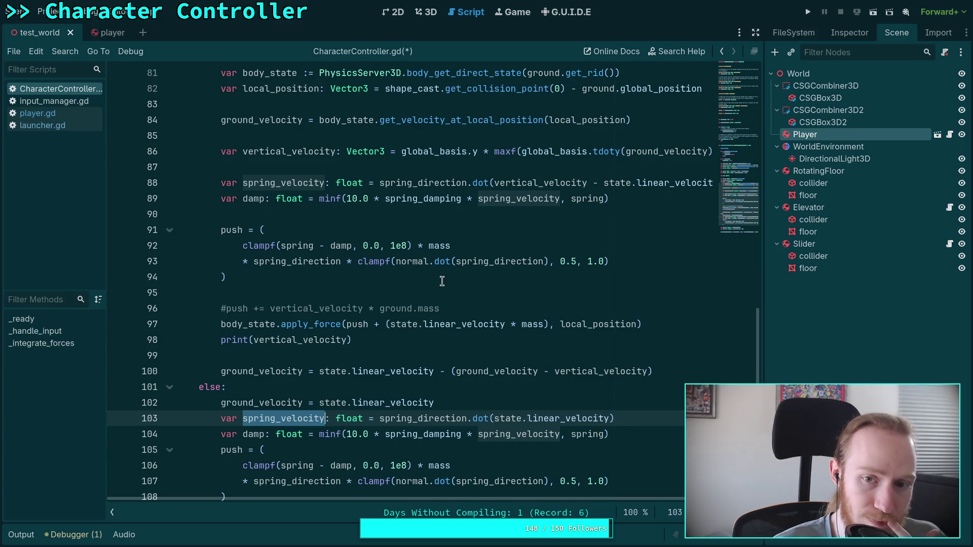
{"action": "scroll", "coordinate": [456, 331], "scroll_direction": "up", "scroll_amount": 1}
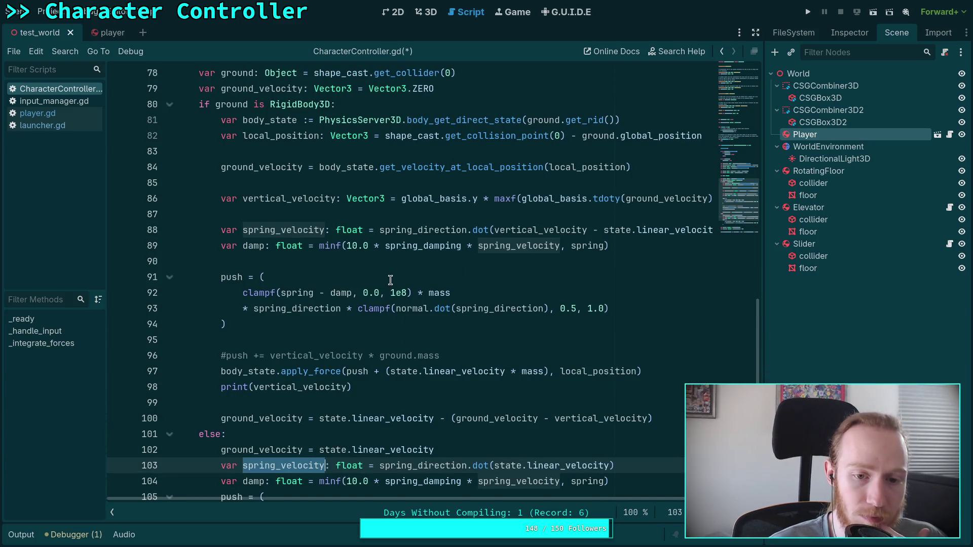
- Rewrite line 88's spring_velocity as state.linear_velocity - vertical_velocity using autocomplete
{"action": "left_click", "coordinate": [394, 263]}
{"action": "left_click_drag", "start_coordinate": [603, 230], "coordinate": [492, 231]}
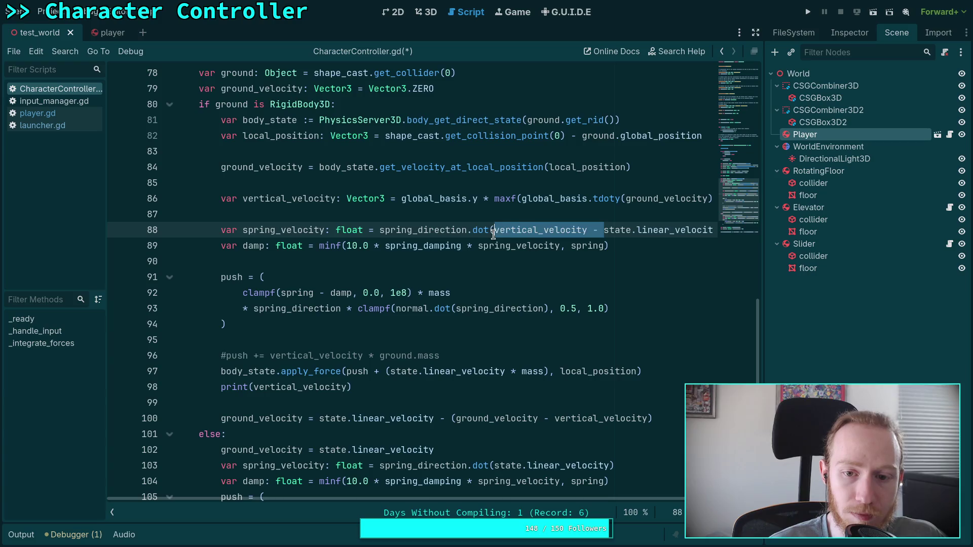
{"action": "key", "text": "BackSpace"}
{"action": "left_click", "coordinate": [609, 230]}
{"action": "type", "text": "- vert"}
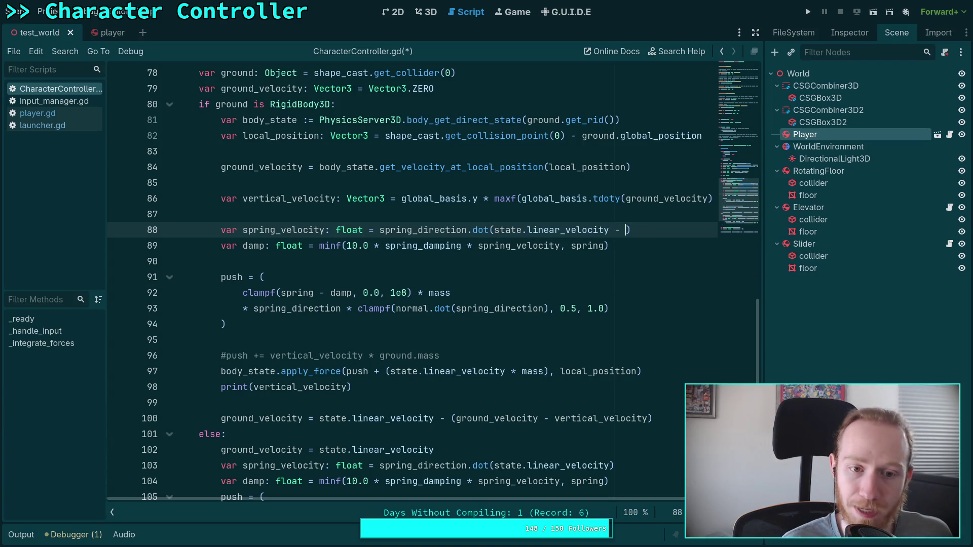
{"action": "key", "text": "Return"}
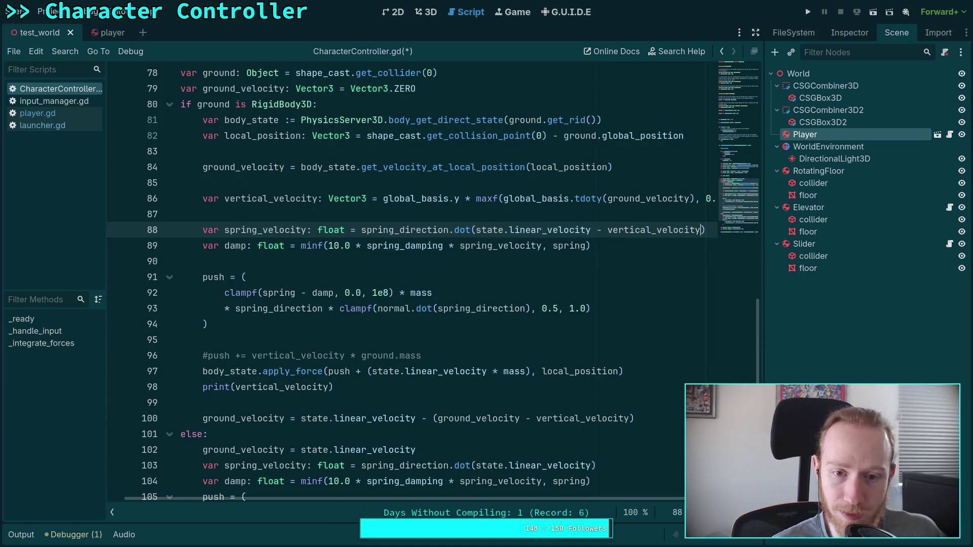
- Move the apply_force line up to sit directly under the push block
{"action": "left_click", "coordinate": [571, 283]}
{"action": "scroll", "coordinate": [440, 501], "scroll_direction": "left", "scroll_amount": 1}
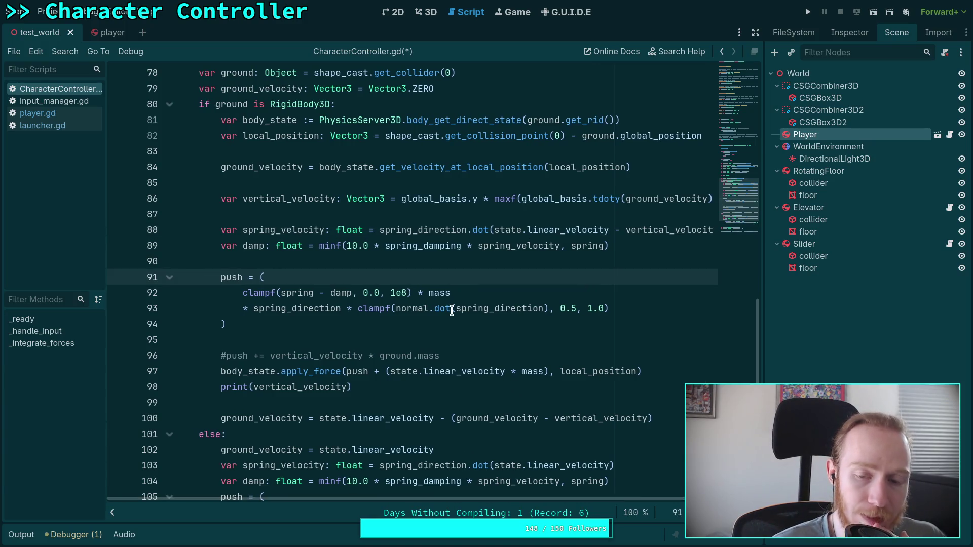
{"action": "mouse_move", "coordinate": [451, 310]}
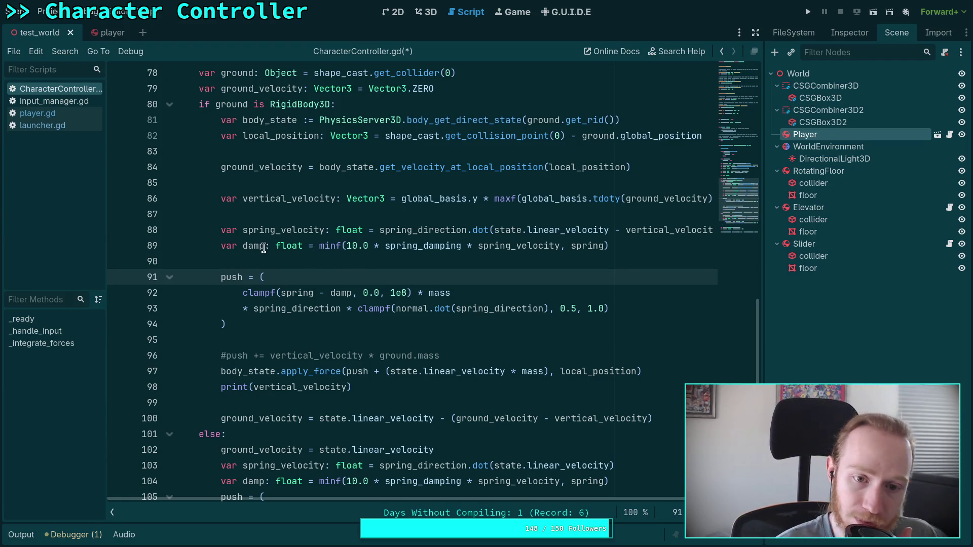
{"action": "left_click_drag", "start_coordinate": [263, 247], "coordinate": [608, 246]}
{"action": "left_click", "coordinate": [485, 270]}
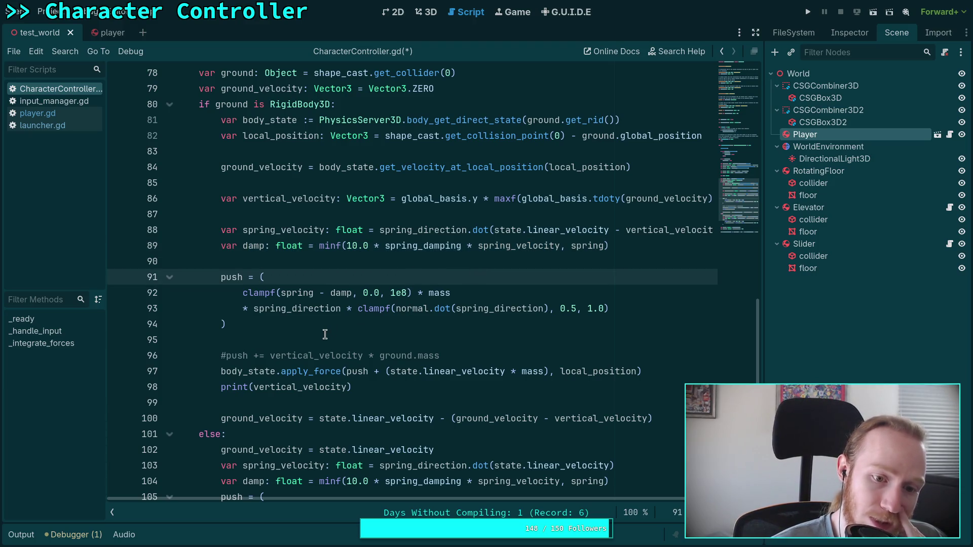
{"action": "left_click", "coordinate": [276, 369]}
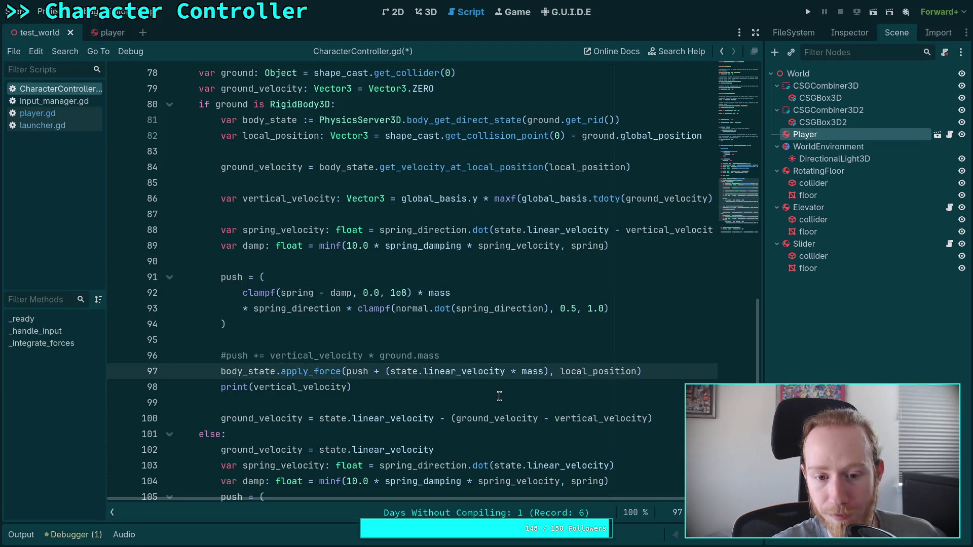
{"action": "key", "text": "alt+Up"}
{"action": "key", "text": "alt+Up"}
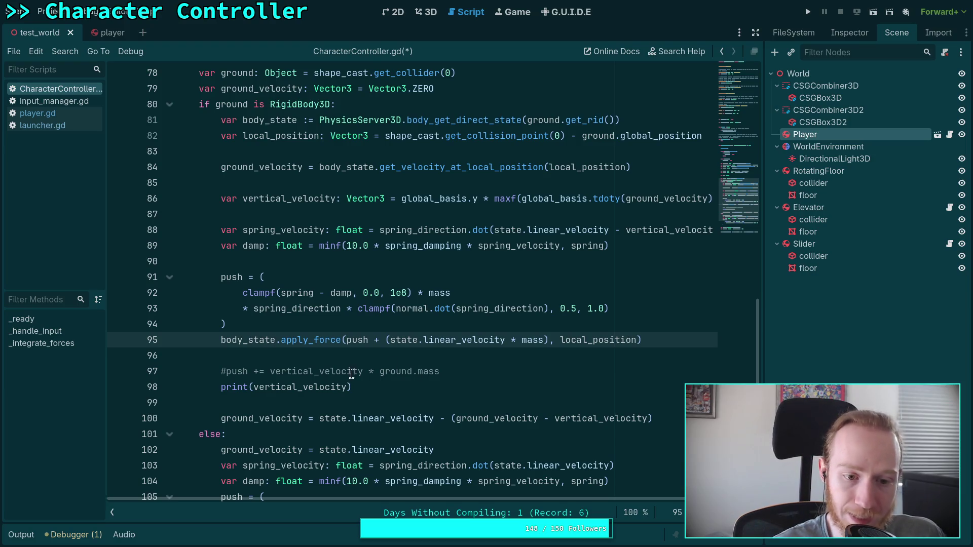
- Uncomment the push += vertical_velocity * ground.mass line and print spring_velocity on line 98
{"action": "left_click", "coordinate": [228, 374]}
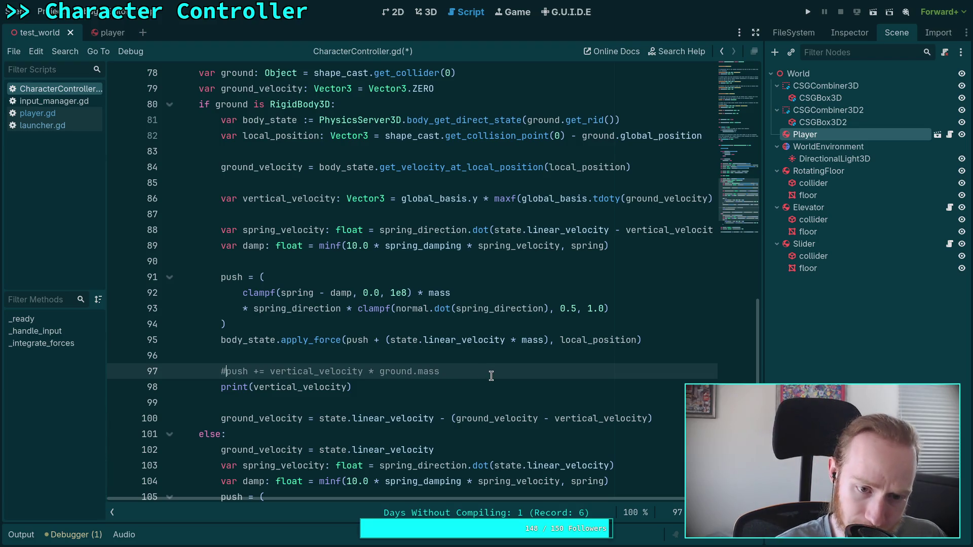
{"action": "key", "text": "BackSpace"}
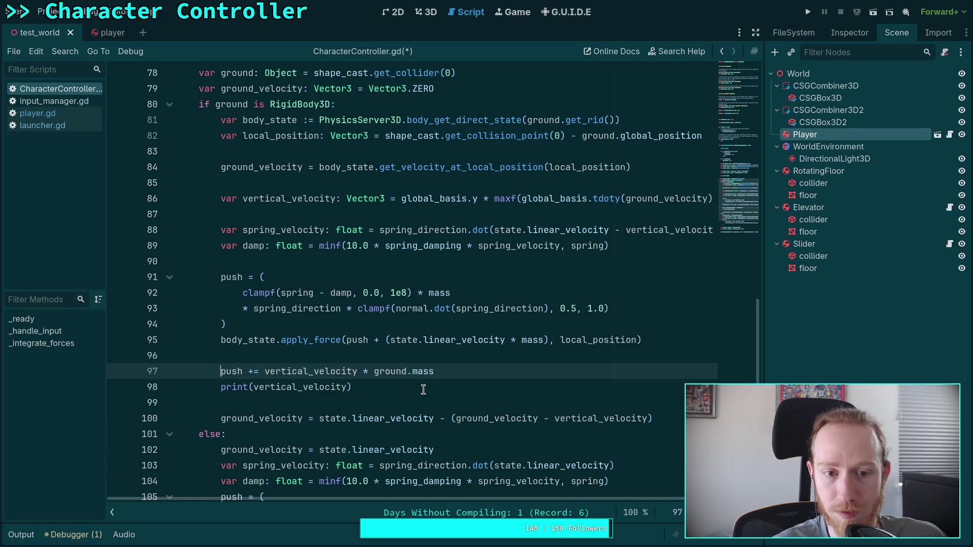
{"action": "left_click_drag", "start_coordinate": [253, 387], "coordinate": [297, 386]}
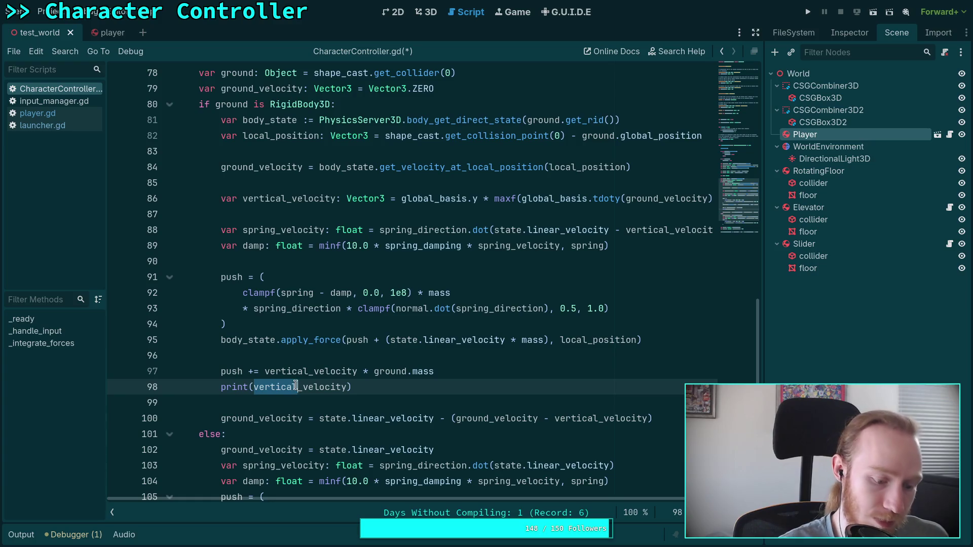
{"action": "key", "text": "BackSpace"}
{"action": "type", "text": "spring"}
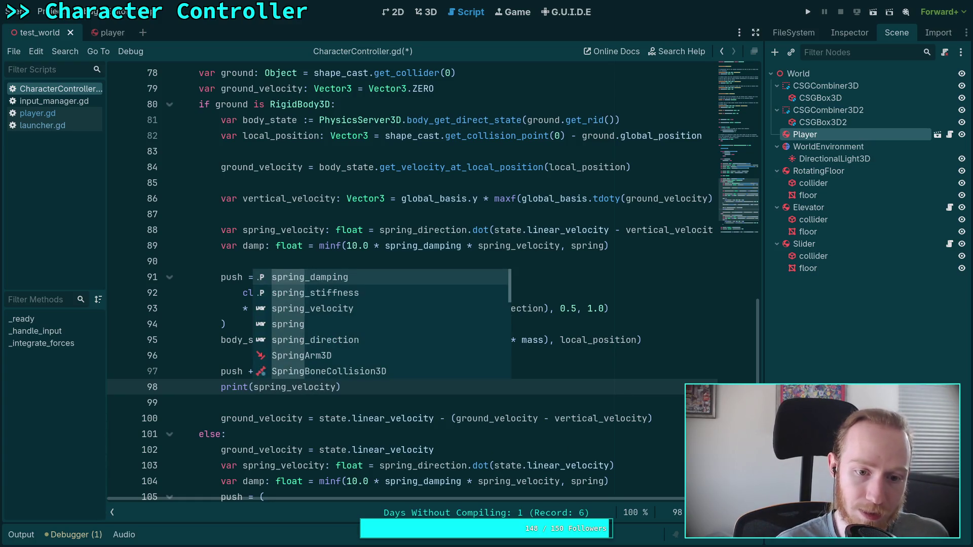
- Save CharacterController.gd
{"action": "scroll", "coordinate": [363, 371], "scroll_direction": "down", "scroll_amount": 2}
{"action": "key", "text": "ctrl"}
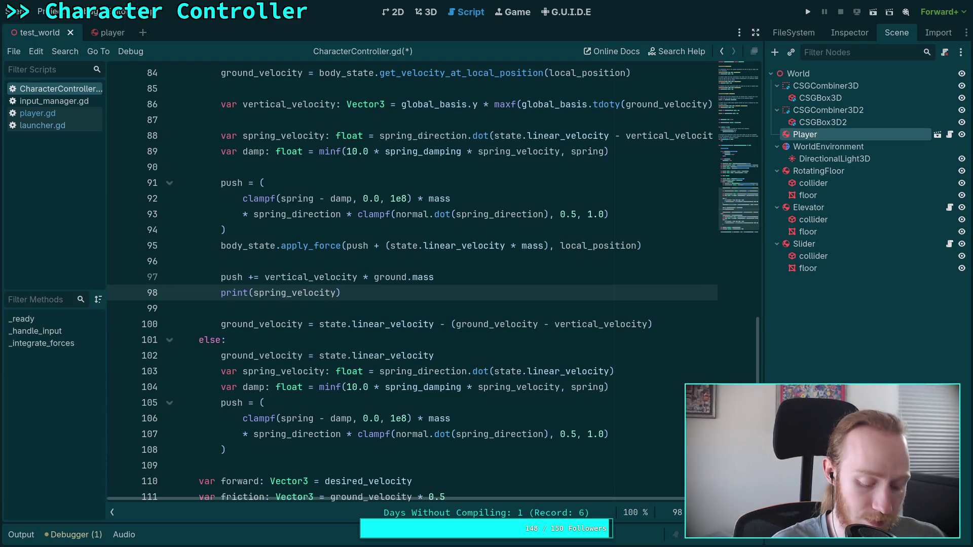
{"action": "key", "text": "ctrl+s"}
{"action": "left_click", "coordinate": [393, 339]}
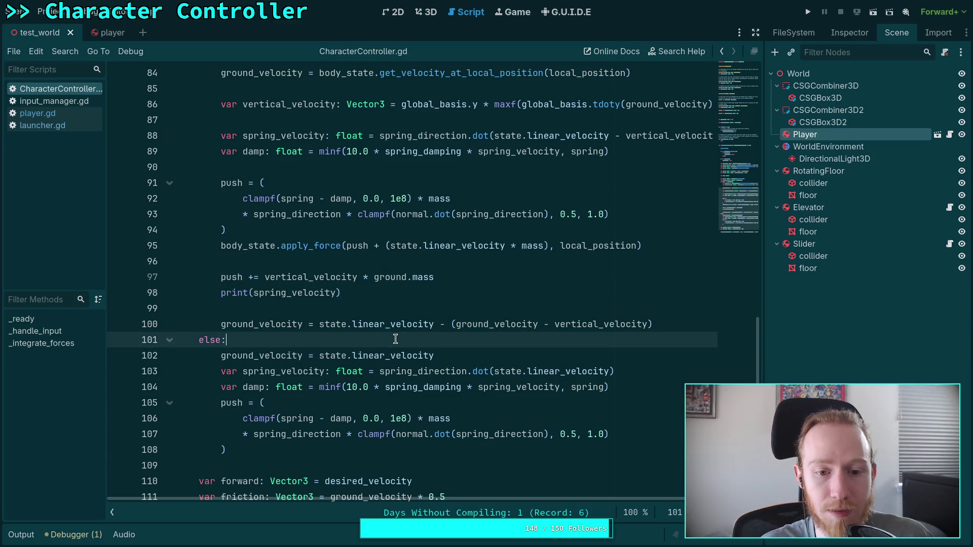
{"action": "scroll", "coordinate": [400, 334], "scroll_direction": "up", "scroll_amount": 2}
{"action": "scroll", "coordinate": [400, 334], "scroll_direction": "up", "scroll_amount": 5}
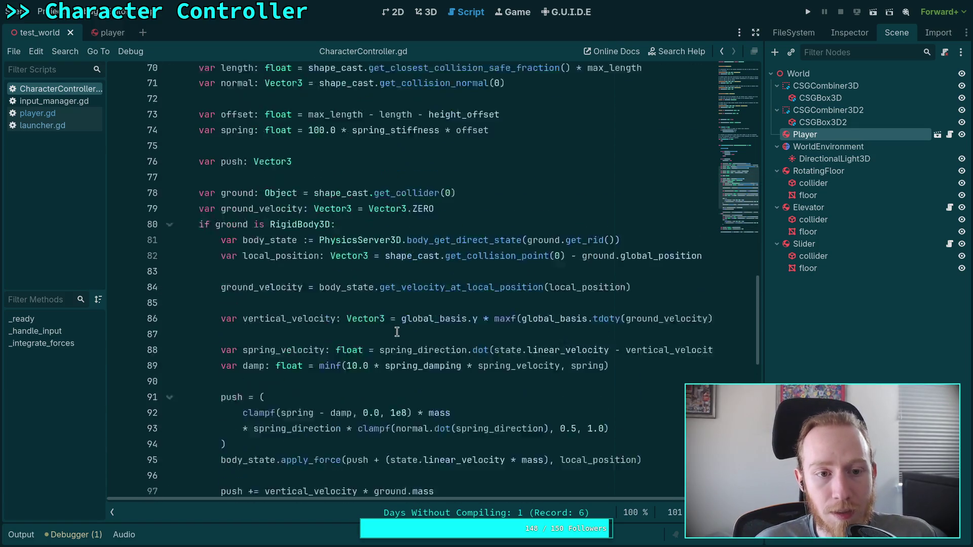
- Review every use of push, spring and spring_velocity in the script
{"action": "double_click", "coordinate": [232, 278]}
{"action": "scroll", "coordinate": [439, 322], "scroll_direction": "down", "scroll_amount": 7}
{"action": "scroll", "coordinate": [438, 321], "scroll_direction": "down", "scroll_amount": 4}
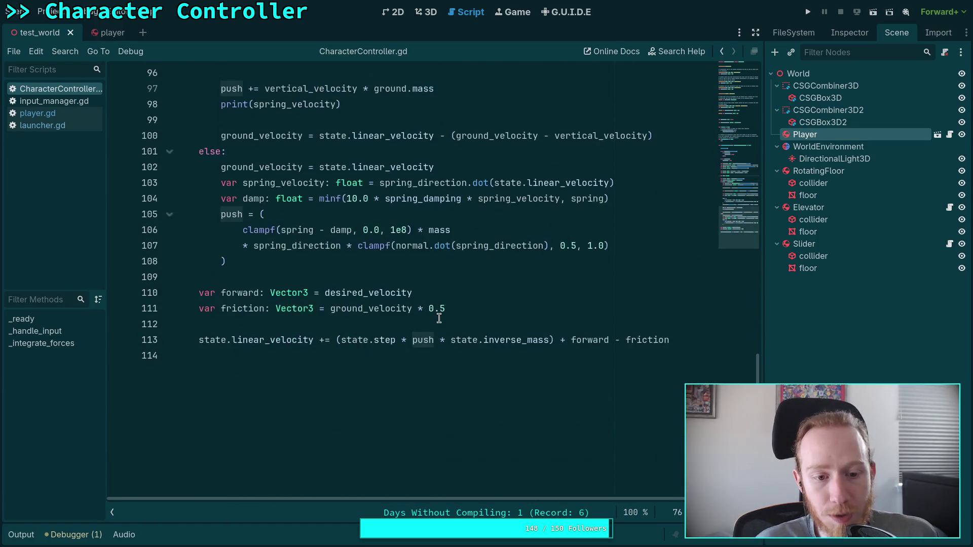
{"action": "scroll", "coordinate": [438, 321], "scroll_direction": "up", "scroll_amount": 11}
{"action": "double_click", "coordinate": [230, 245]}
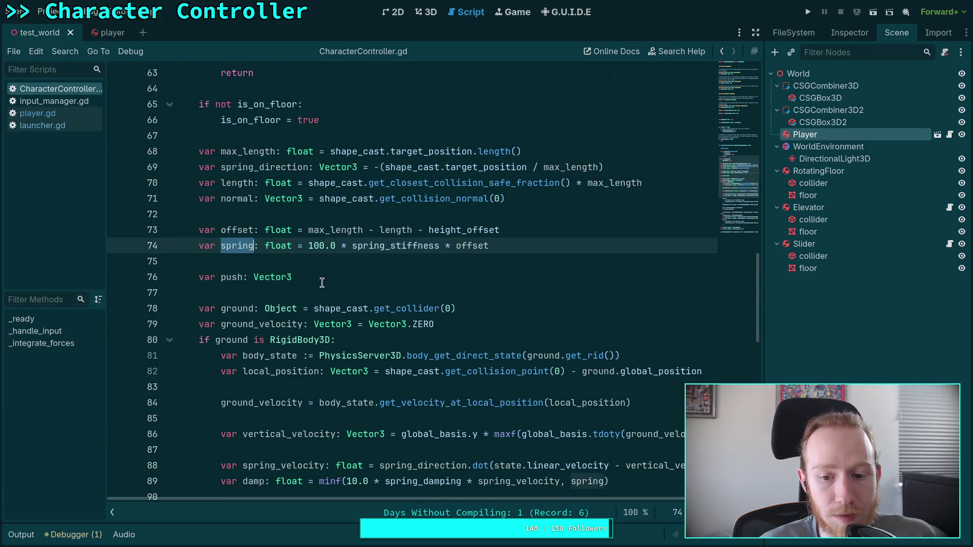
{"action": "scroll", "coordinate": [456, 350], "scroll_direction": "down", "scroll_amount": 4}
{"action": "scroll", "coordinate": [478, 362], "scroll_direction": "up", "scroll_amount": 3}
{"action": "scroll", "coordinate": [479, 363], "scroll_direction": "down", "scroll_amount": 6}
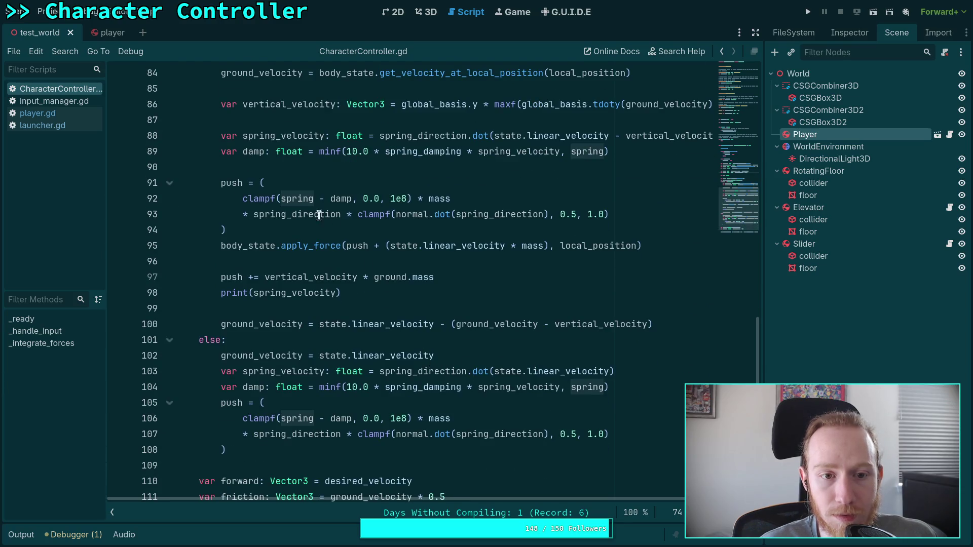
{"action": "double_click", "coordinate": [271, 135]}
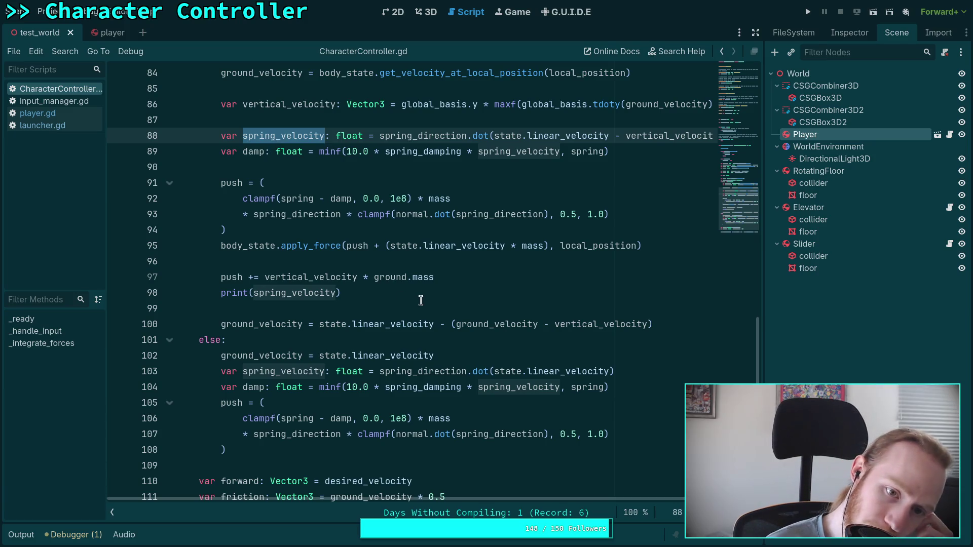
{"action": "left_click", "coordinate": [355, 261]}
- Run the game on the platforms, stop it, and review the printed spring_velocity values in Output
{"action": "key", "text": "F5"}
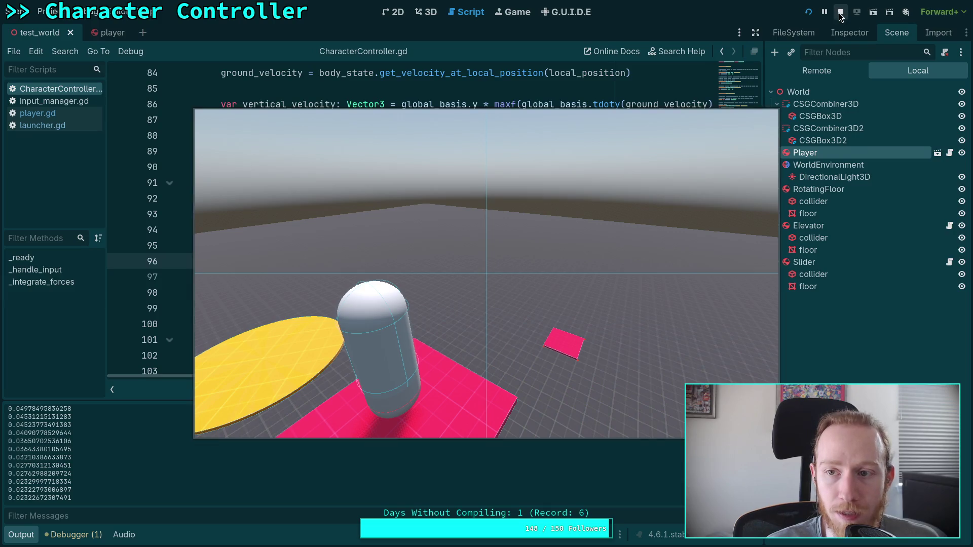
{"action": "key", "text": "F8"}
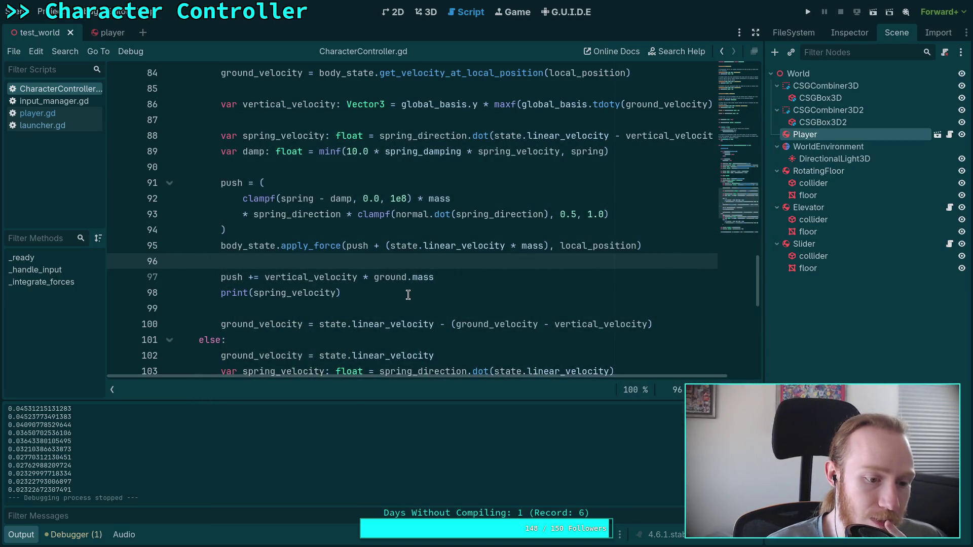
{"action": "scroll", "coordinate": [102, 475], "scroll_direction": "up", "scroll_amount": 5}
{"action": "scroll", "coordinate": [87, 464], "scroll_direction": "up", "scroll_amount": 10}
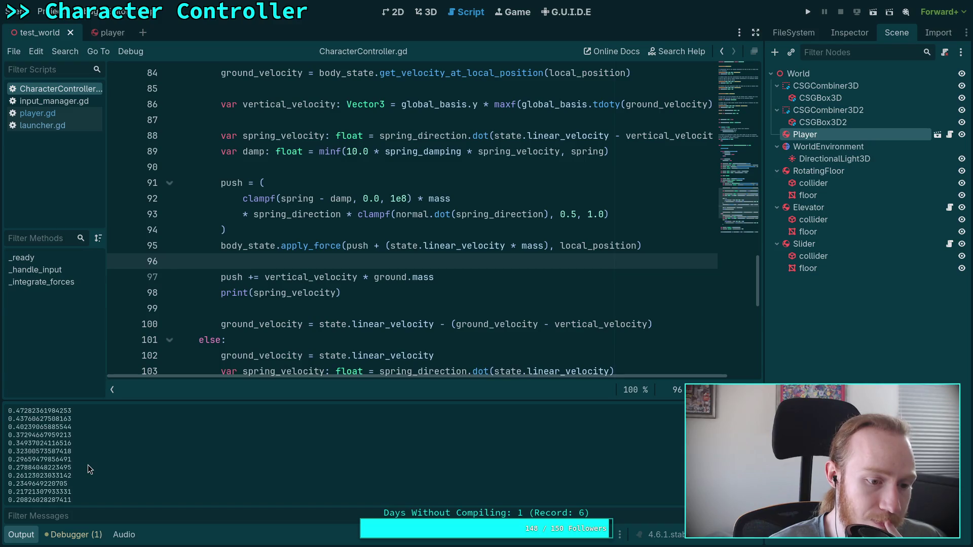
{"action": "scroll", "coordinate": [26, 450], "scroll_direction": "down", "scroll_amount": 1}
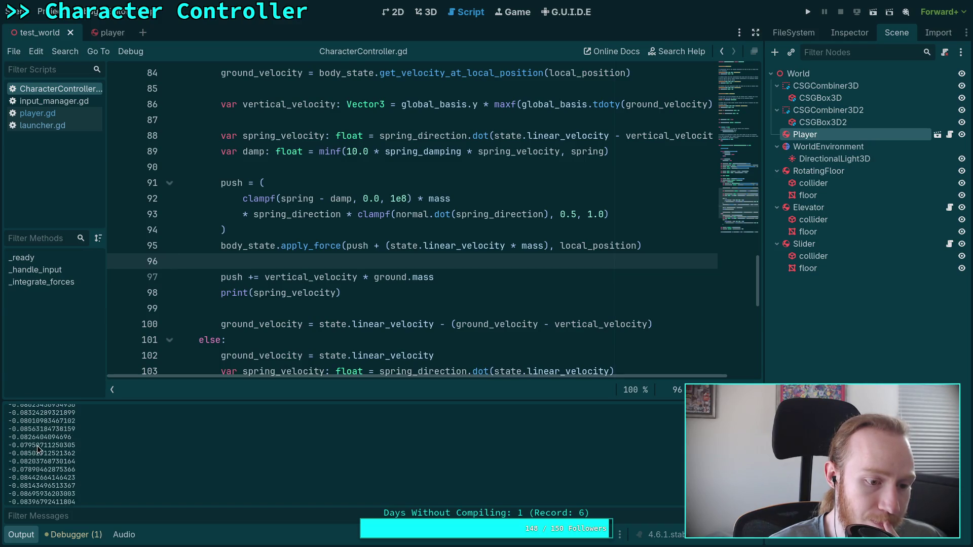
{"action": "scroll", "coordinate": [44, 443], "scroll_direction": "down", "scroll_amount": 5}
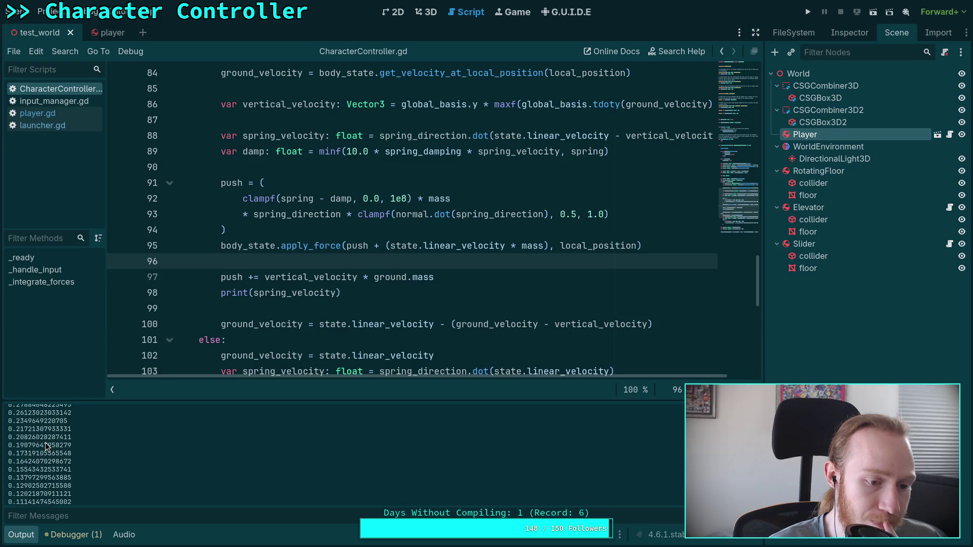
{"action": "scroll", "coordinate": [45, 446], "scroll_direction": "down", "scroll_amount": 2}
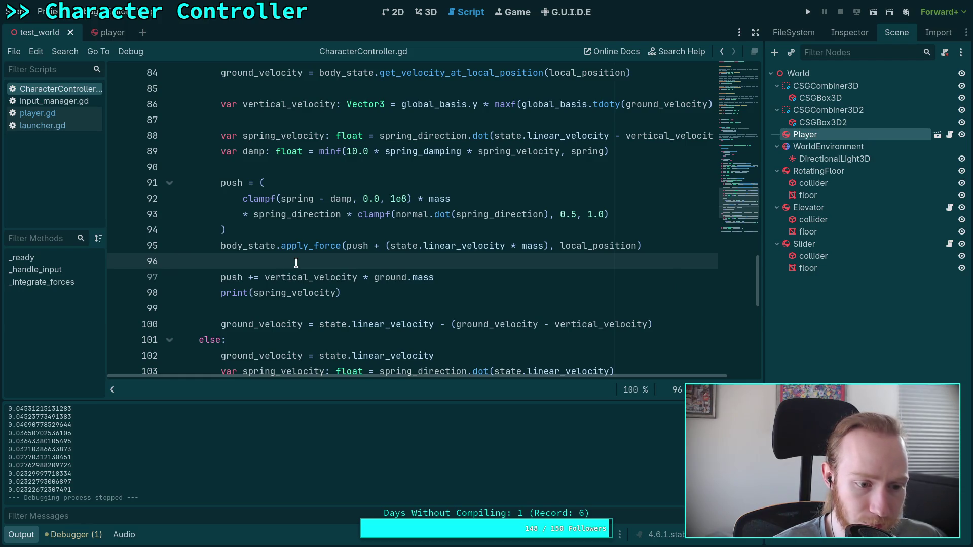
- Comment out line 97, test-run the game without it, then restore the line
{"action": "double_click", "coordinate": [232, 277]}
{"action": "left_click", "coordinate": [222, 277]}
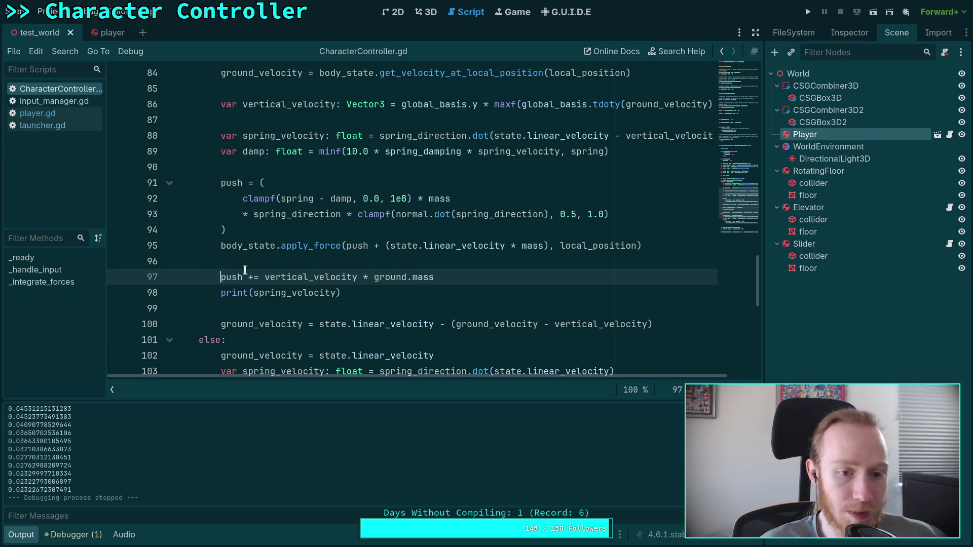
{"action": "type", "text": "#"}
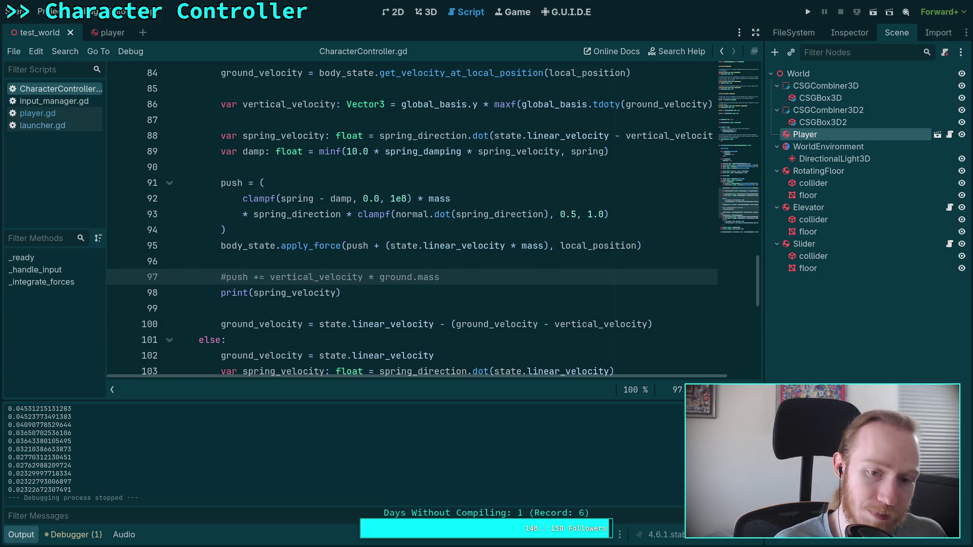
{"action": "key", "text": "F5"}
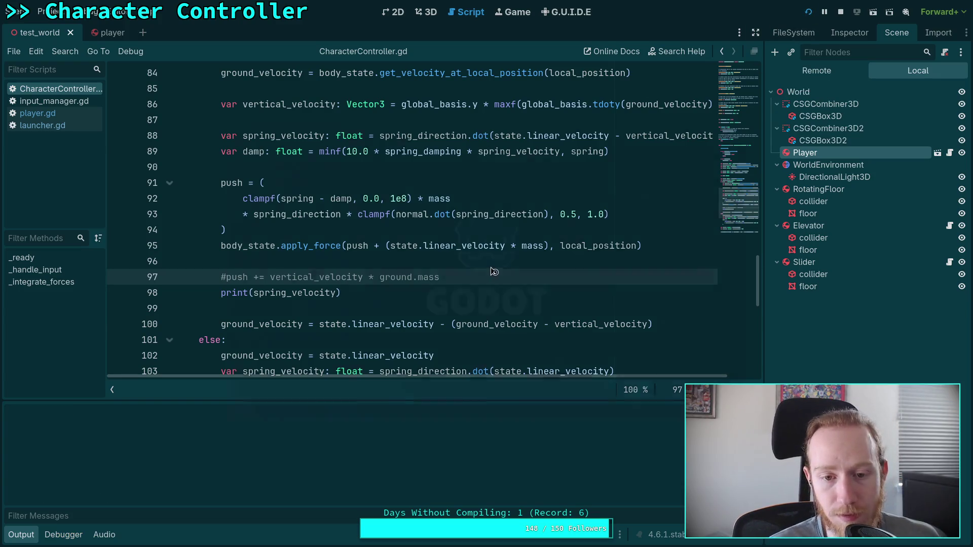
{"action": "key", "text": "w"}
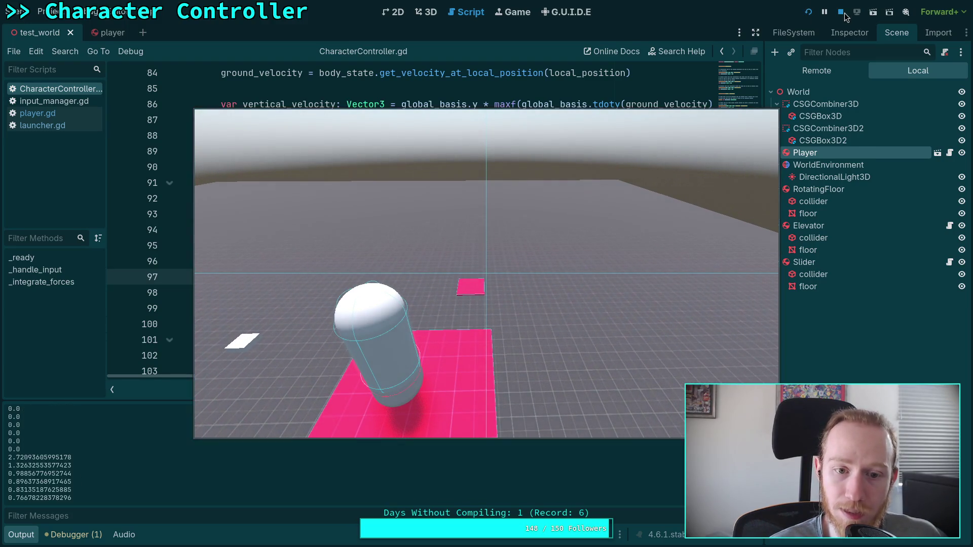
{"action": "key", "text": "Escape"}
{"action": "key", "text": "BackSpace"}
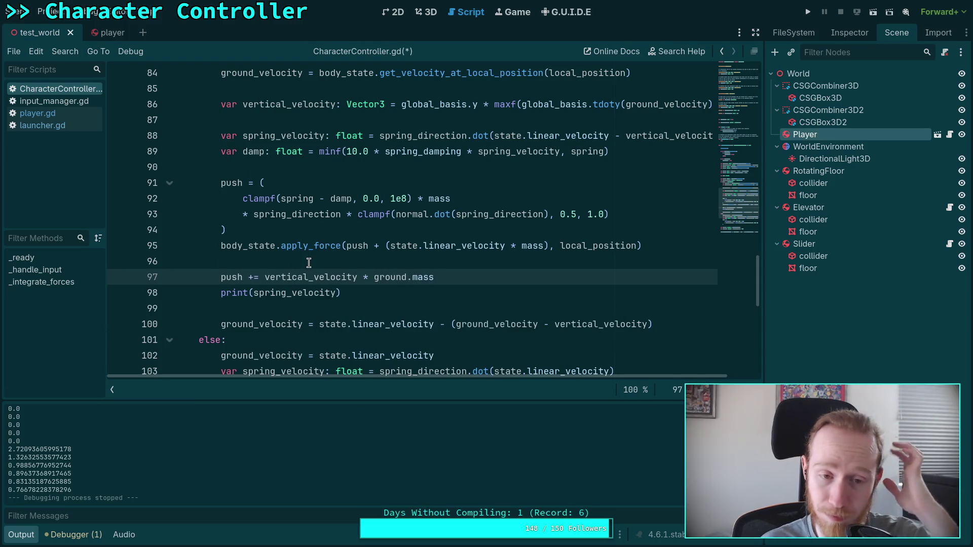
- Inspect the uses of vertical_velocity and select just 'vertical' on line 97
{"action": "scroll", "coordinate": [308, 263], "scroll_direction": "up", "scroll_amount": 1}
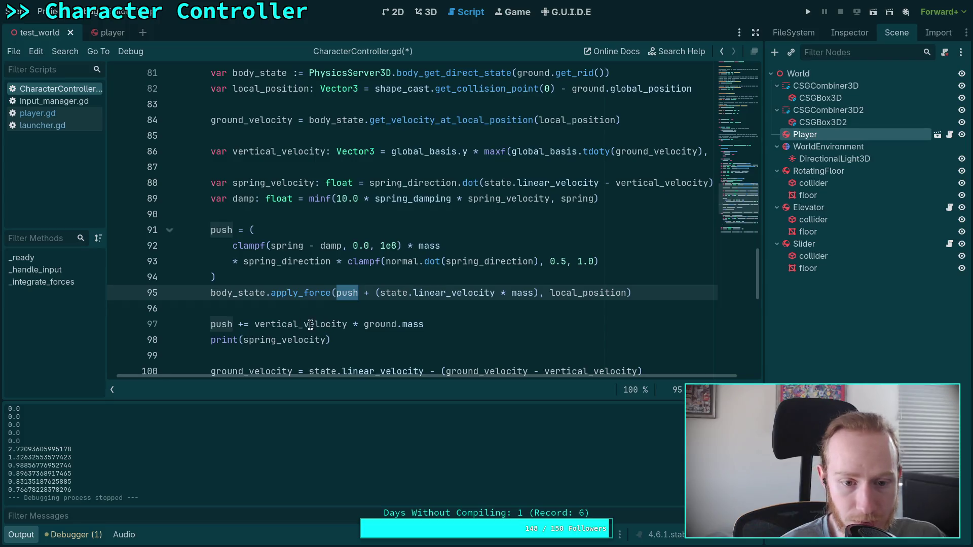
{"action": "double_click", "coordinate": [314, 324]}
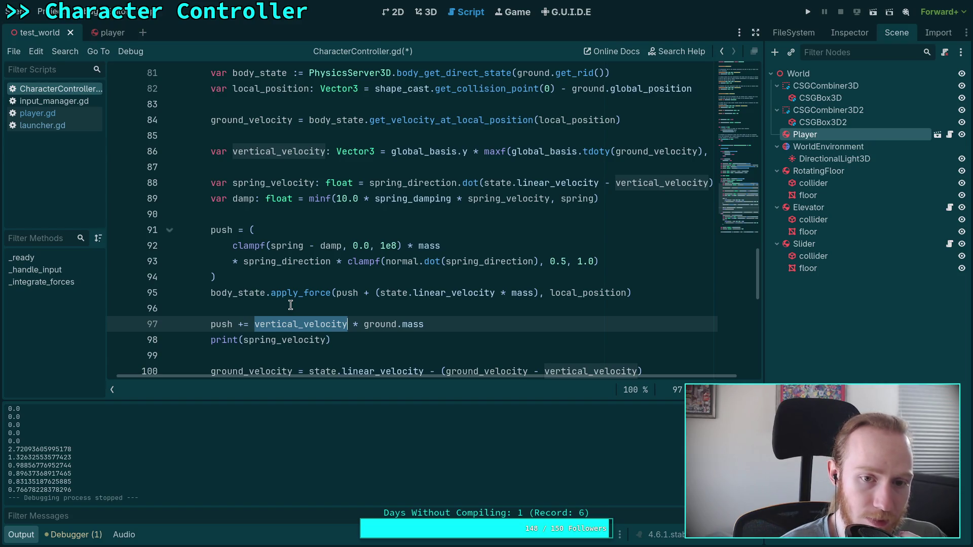
{"action": "scroll", "coordinate": [290, 305], "scroll_direction": "down", "scroll_amount": 5}
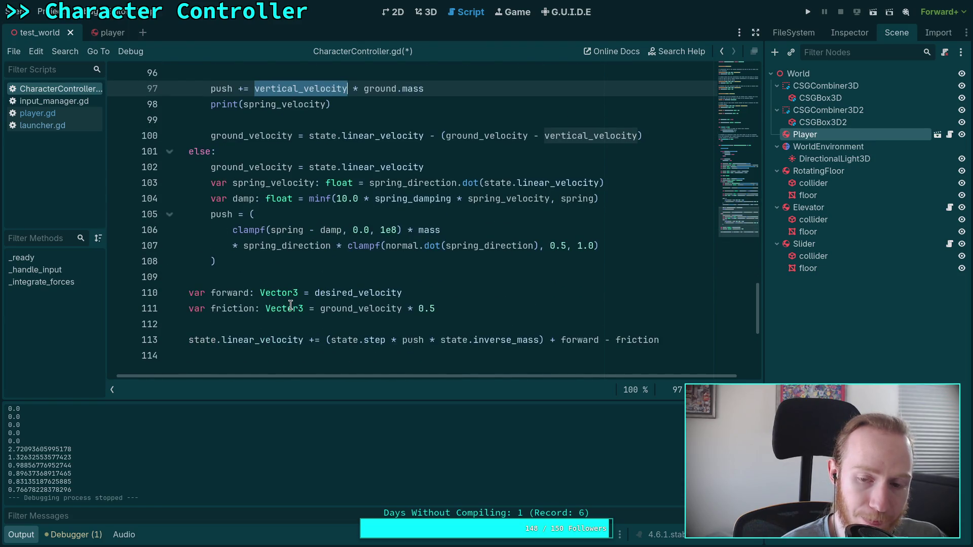
{"action": "scroll", "coordinate": [290, 305], "scroll_direction": "up", "scroll_amount": 5}
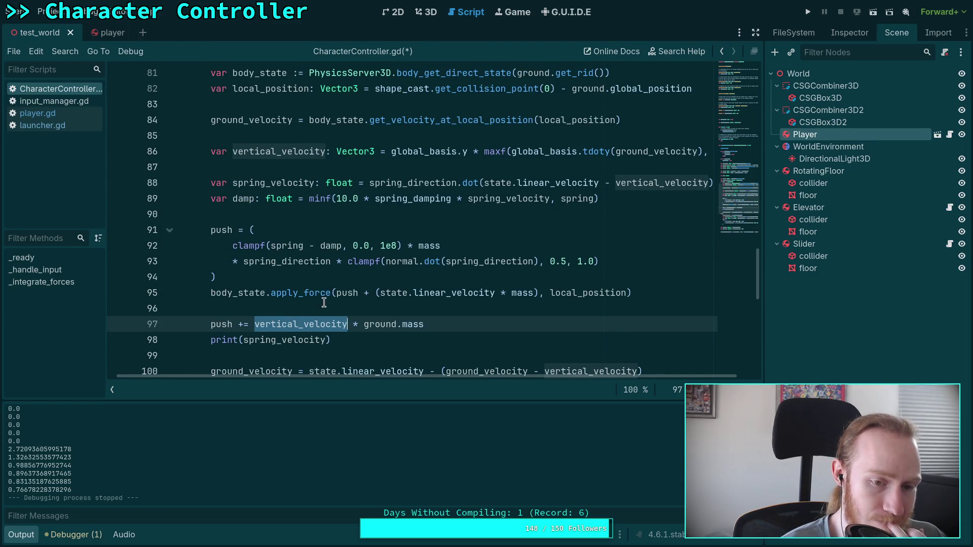
{"action": "left_click", "coordinate": [323, 303]}
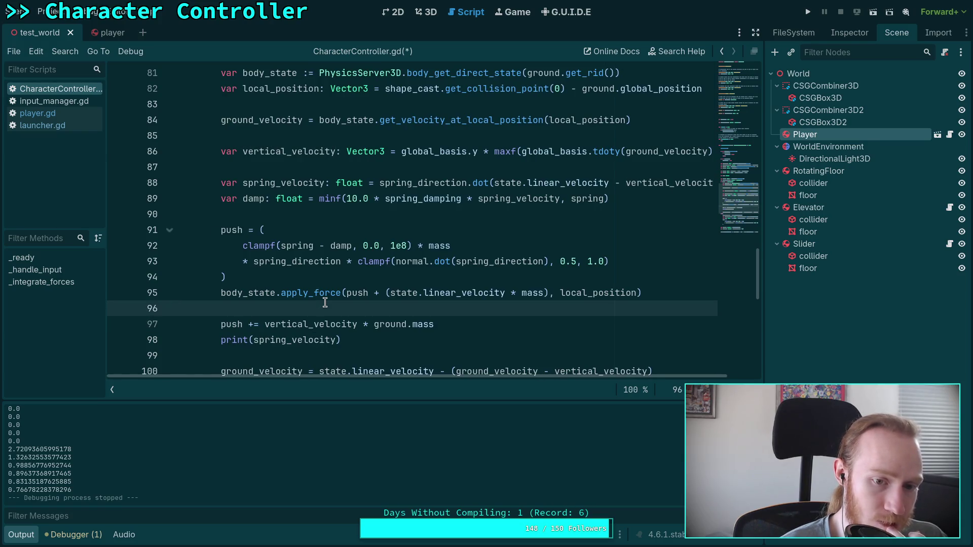
{"action": "double_click", "coordinate": [317, 324]}
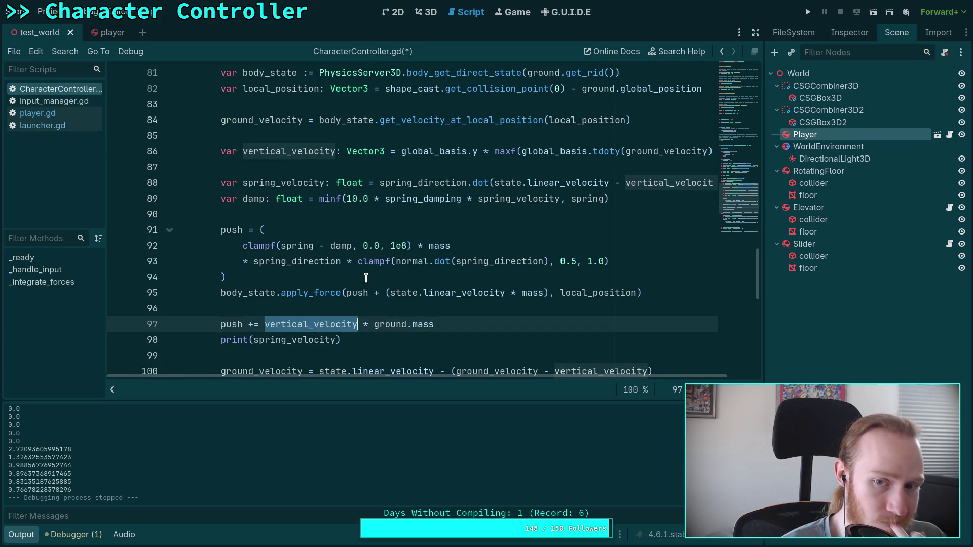
{"action": "left_click_drag", "start_coordinate": [448, 373], "coordinate": [485, 375]}
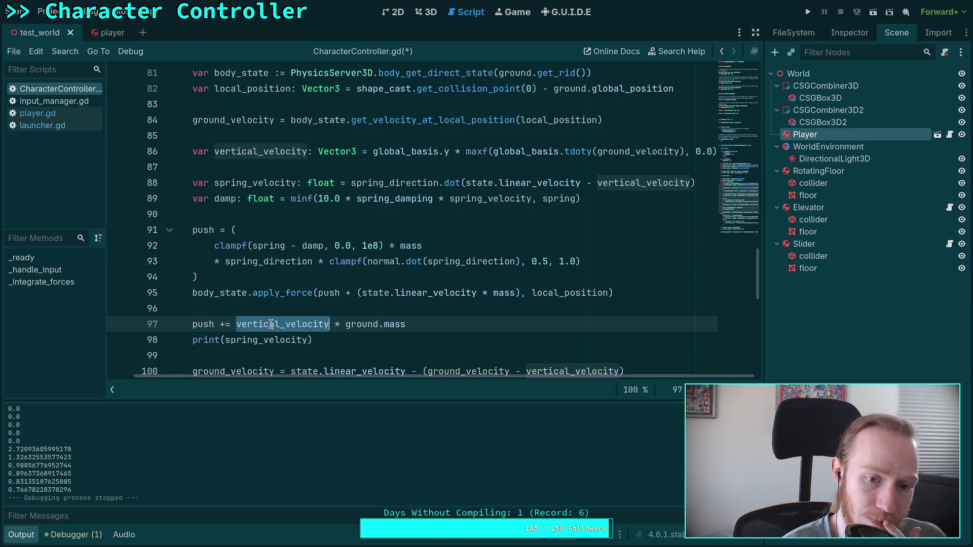
{"action": "left_click", "coordinate": [247, 324]}
{"action": "left_click_drag", "start_coordinate": [236, 324], "coordinate": [280, 324]}
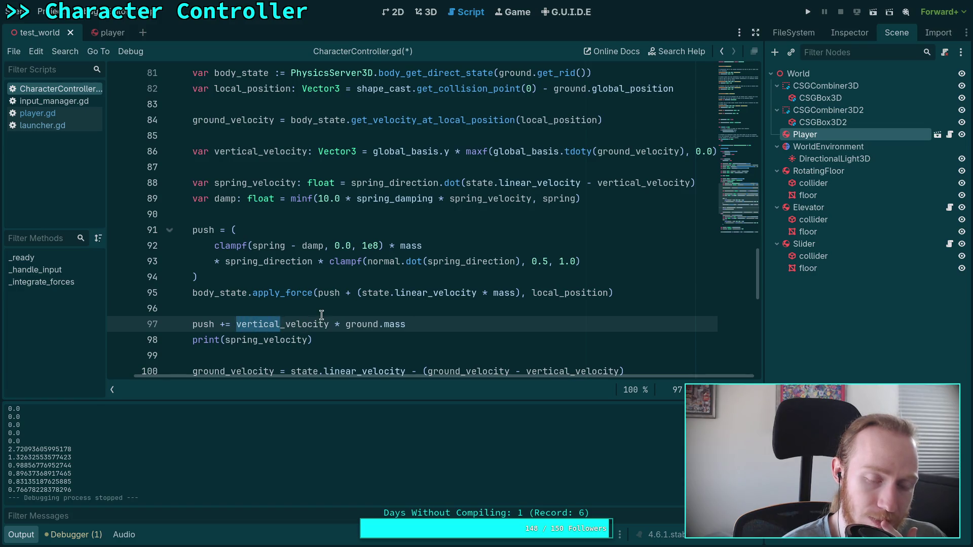
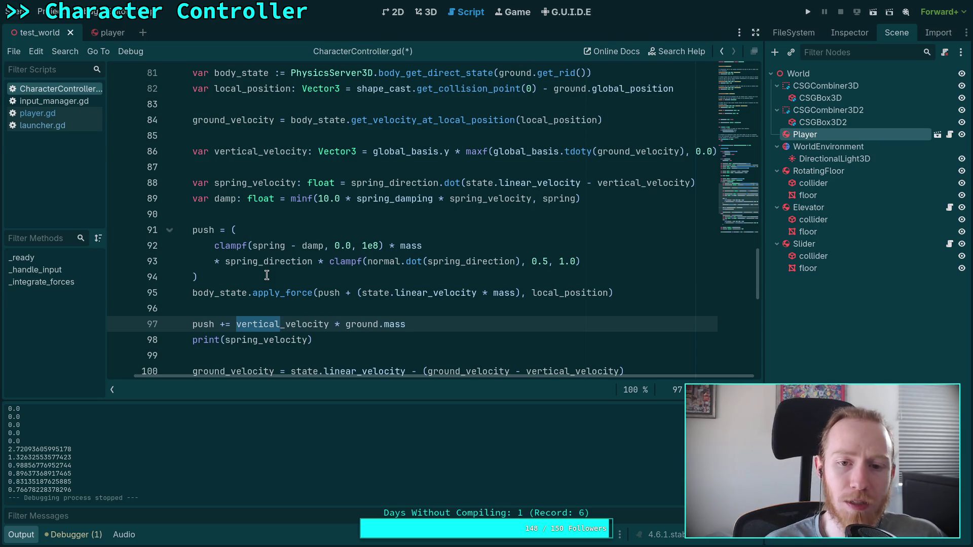
- Check where vertical_velocity is used and hide the Output panel to enlarge the code editor
{"action": "double_click", "coordinate": [296, 153]}
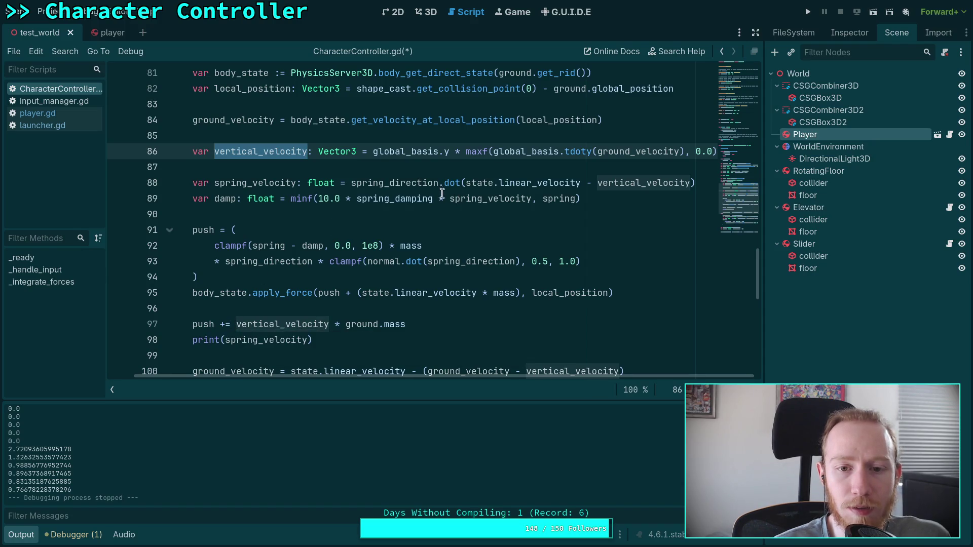
{"action": "left_click", "coordinate": [445, 162]}
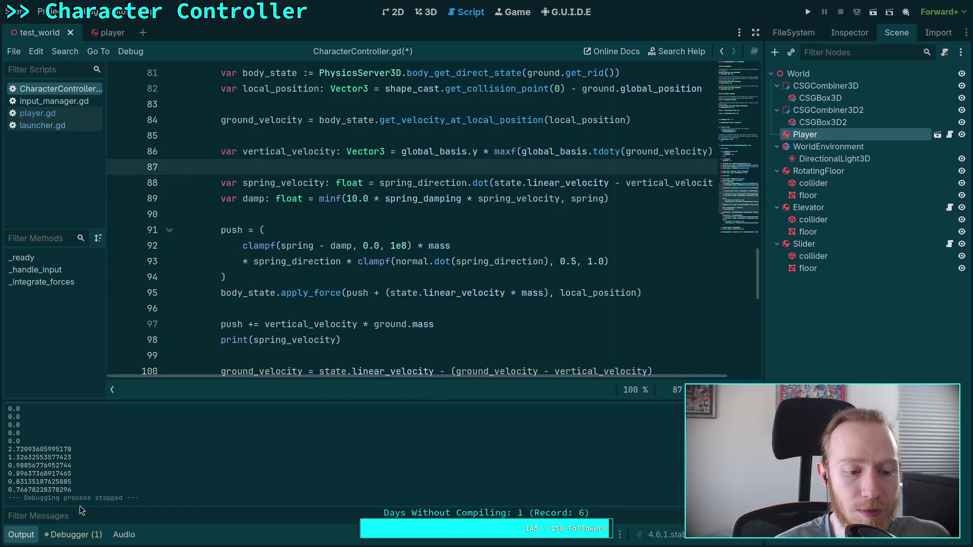
{"action": "left_click", "coordinate": [21, 534]}
{"action": "left_click_drag", "start_coordinate": [373, 499], "coordinate": [414, 494]}
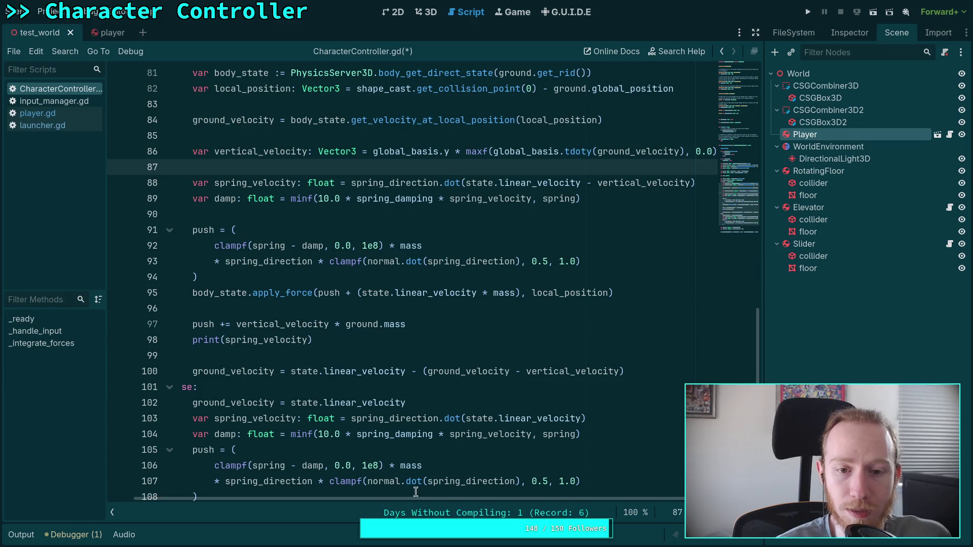
{"action": "scroll", "coordinate": [471, 325], "scroll_direction": "up", "scroll_amount": 1}
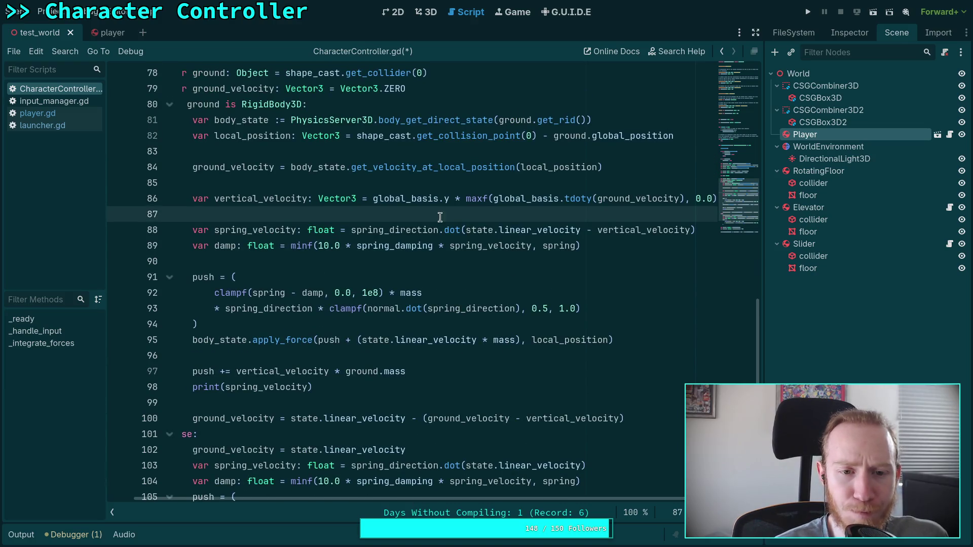
- Inspect vertical_velocity and maxf on line 86, then move print(spring_velocity) up after the damp line
{"action": "double_click", "coordinate": [267, 203]}
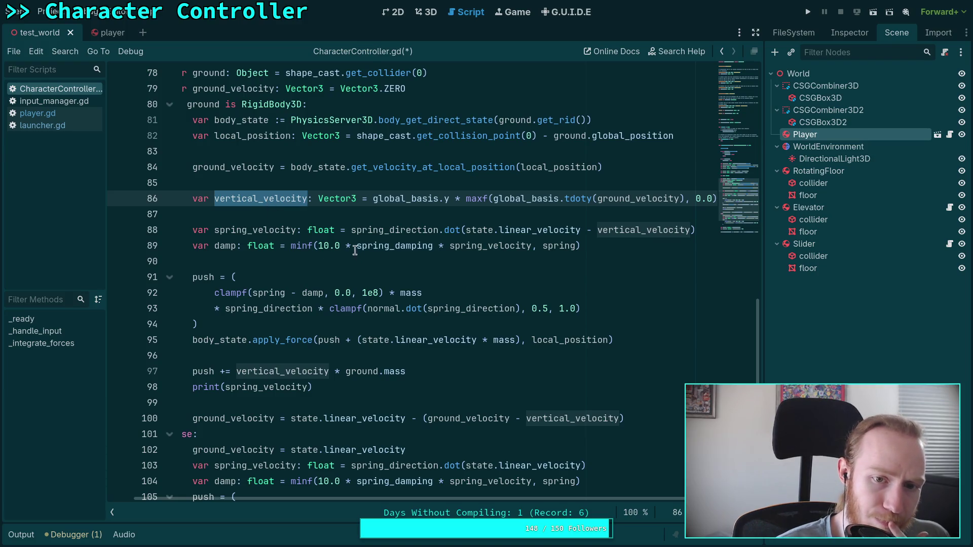
{"action": "double_click", "coordinate": [467, 203]}
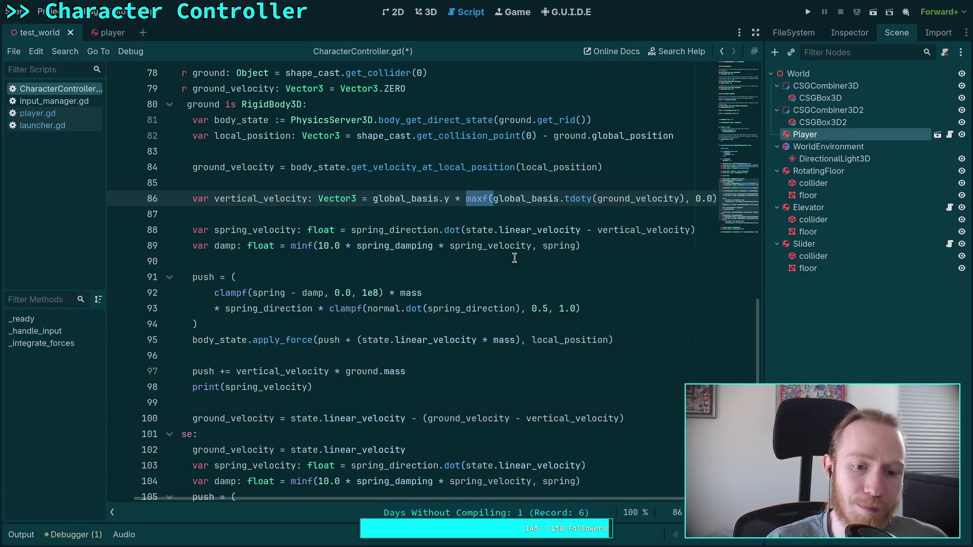
{"action": "left_click", "coordinate": [364, 386]}
{"action": "key", "text": "alt+Up"}
{"action": "key", "text": "alt+Up"}
{"action": "key", "text": "alt+Up"}
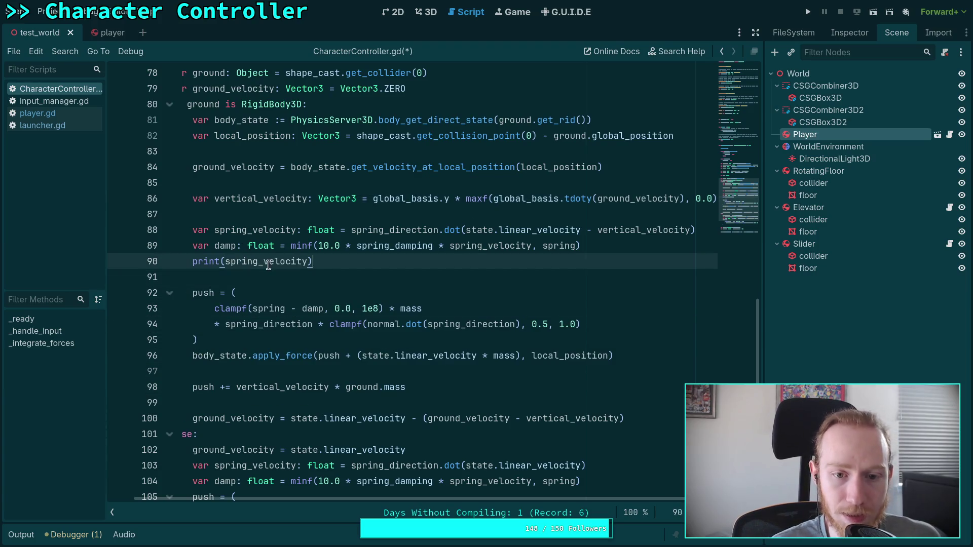
- Change the debug line to print(damp), save, and test-run the game
{"action": "double_click", "coordinate": [269, 261]}
{"action": "type", "text": "damp"}
{"action": "key", "text": "ctrl+s"}
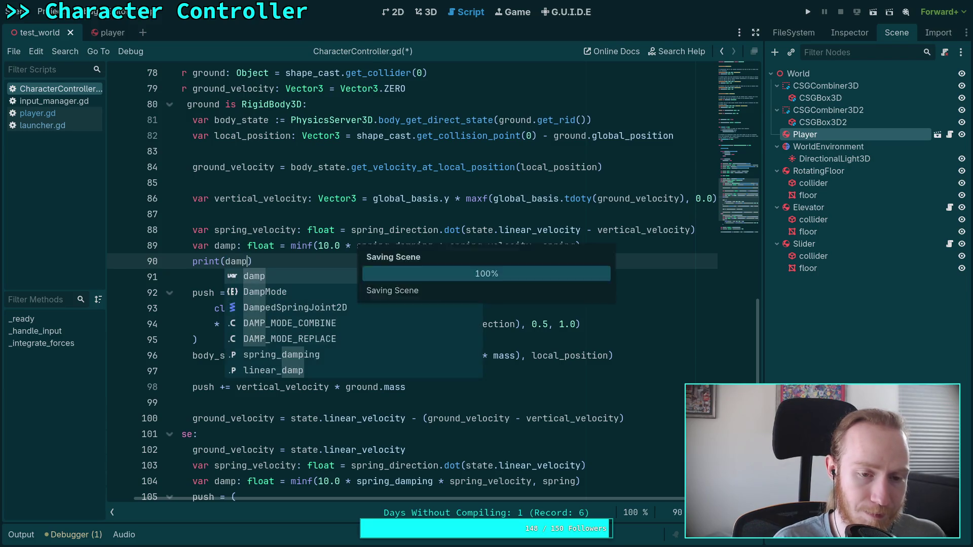
{"action": "left_click", "coordinate": [807, 12]}
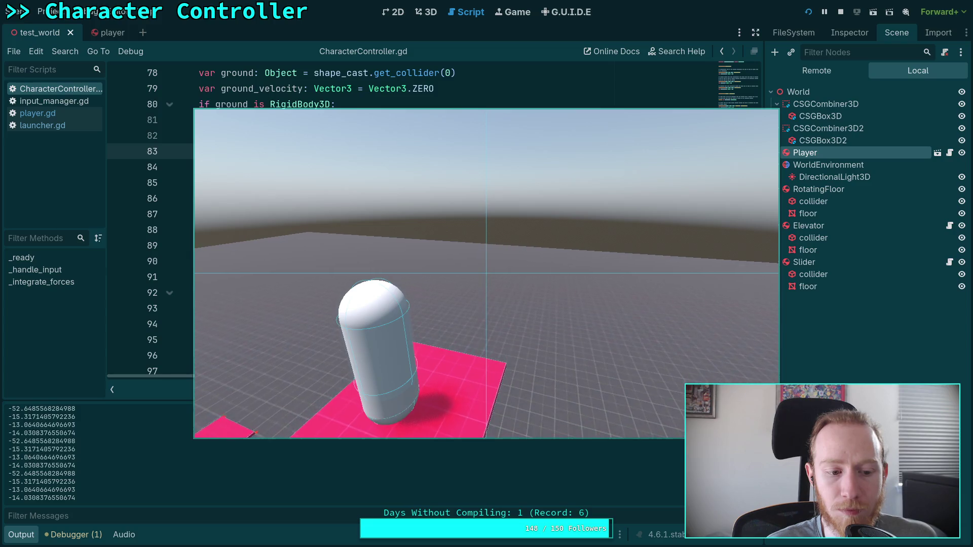
{"action": "key", "text": "F8"}
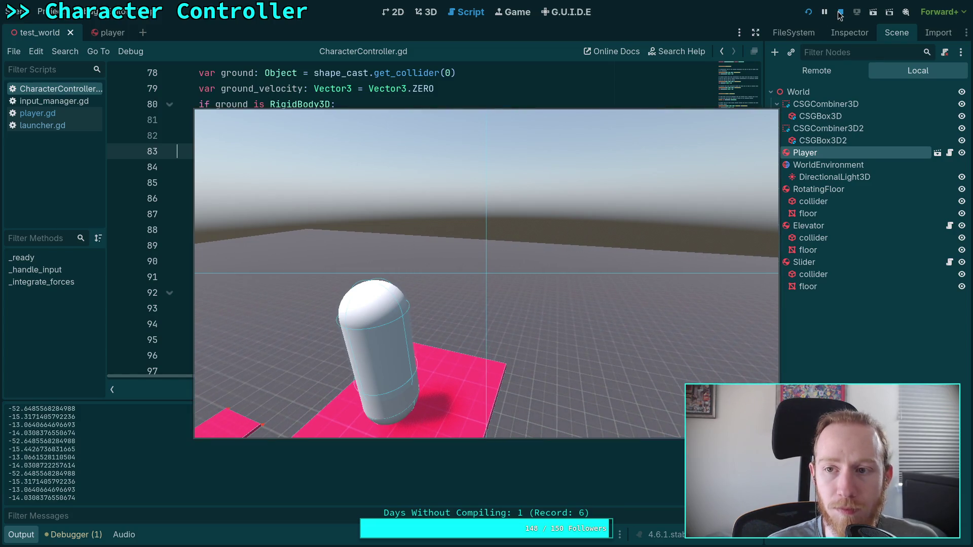
- Make the print log vertical_velocity and rerun the game, which outputs (0.0, 0.0, 0.0)
{"action": "scroll", "coordinate": [441, 284], "scroll_direction": "down", "scroll_amount": 3}
{"action": "scroll", "coordinate": [294, 253], "scroll_direction": "up", "scroll_amount": 2}
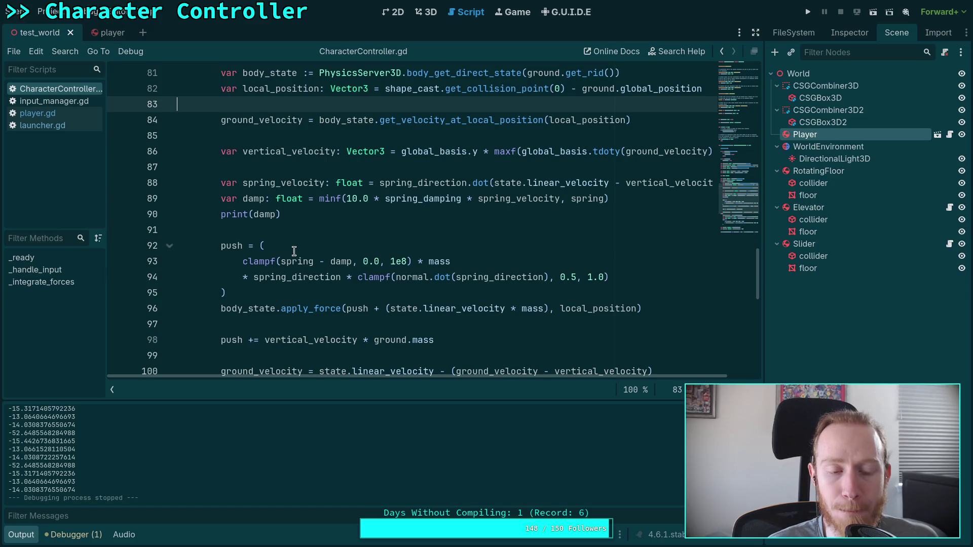
{"action": "double_click", "coordinate": [271, 218]}
{"action": "type", "text": "vert"}
{"action": "key", "text": "Return"}
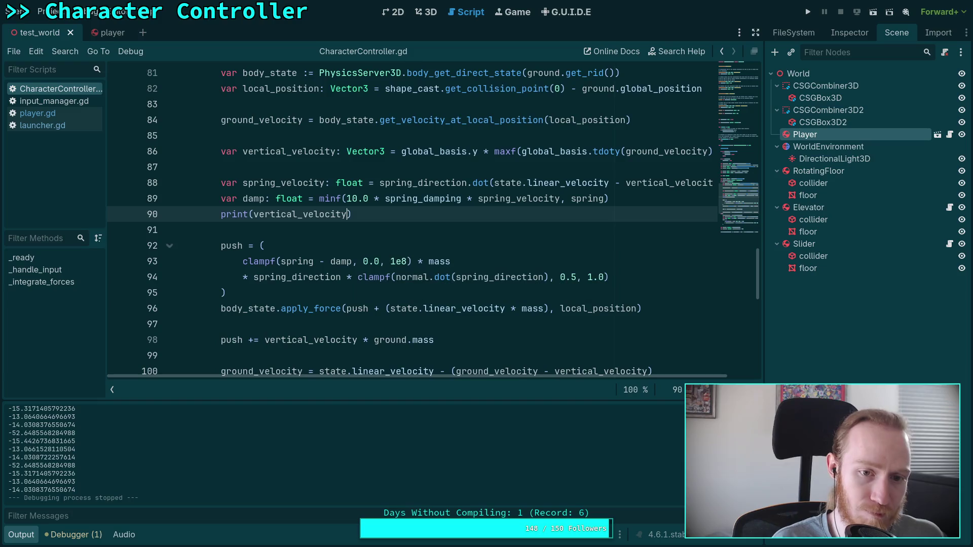
{"action": "key", "text": "F5"}
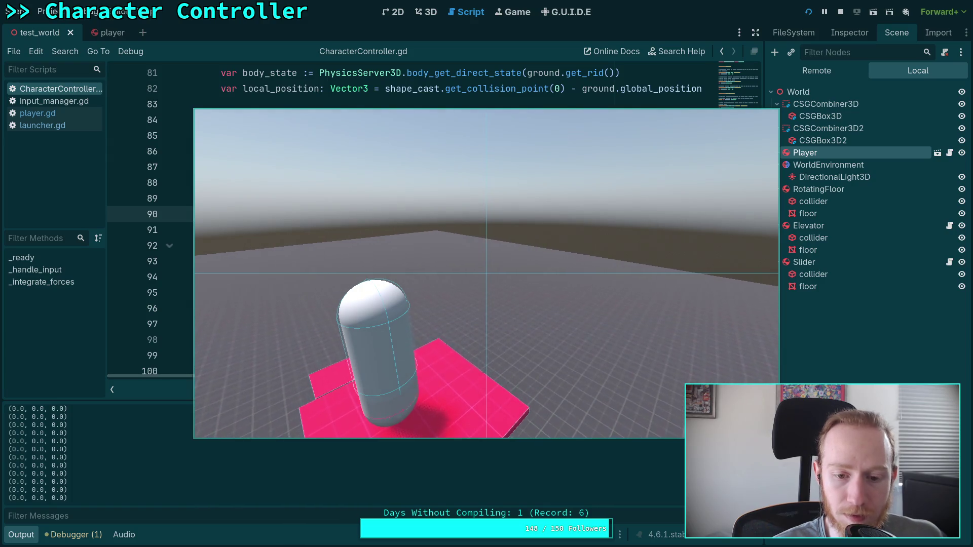
{"action": "key", "text": "F8"}
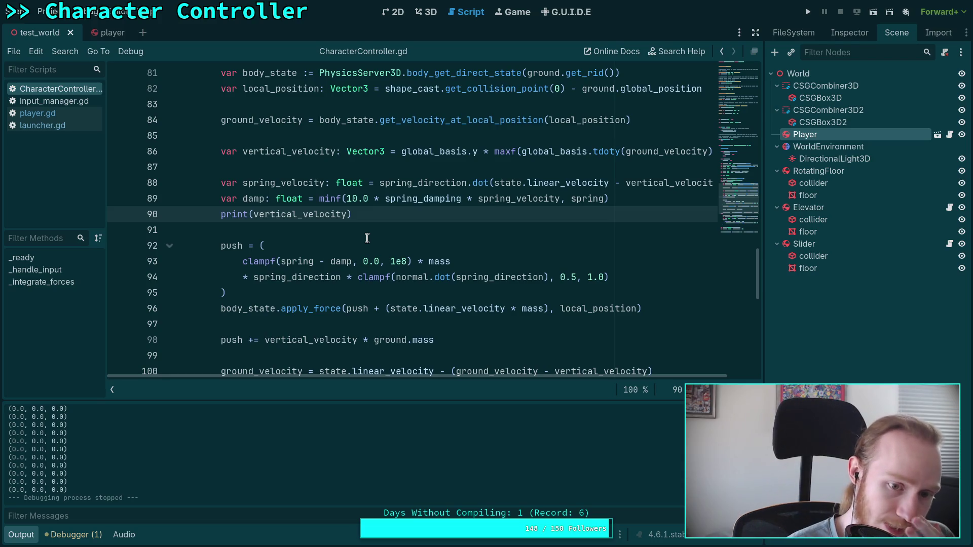
- Remove the maxf( wrapper and trailing , 0.0) clamp from vertical_velocity on line 86
{"action": "double_click", "coordinate": [285, 339]}
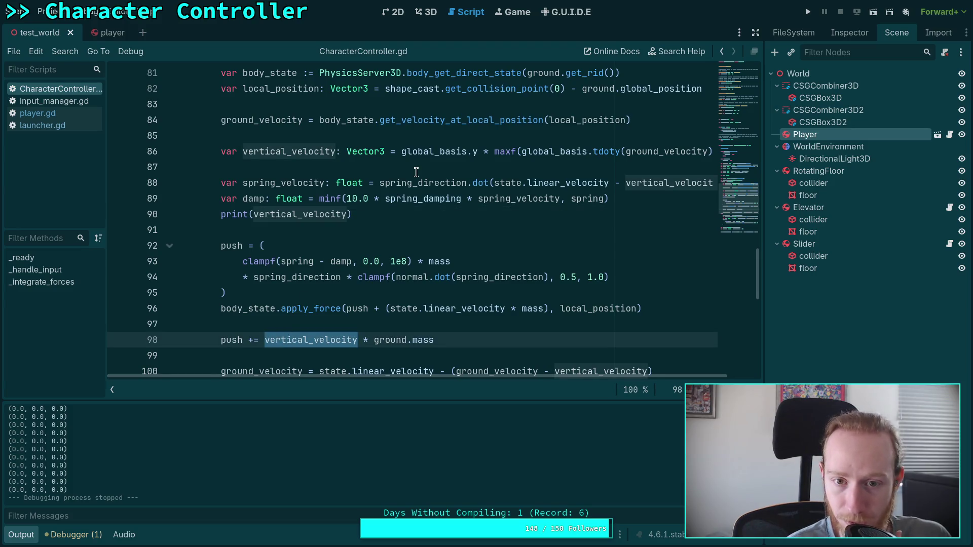
{"action": "left_click", "coordinate": [434, 170]}
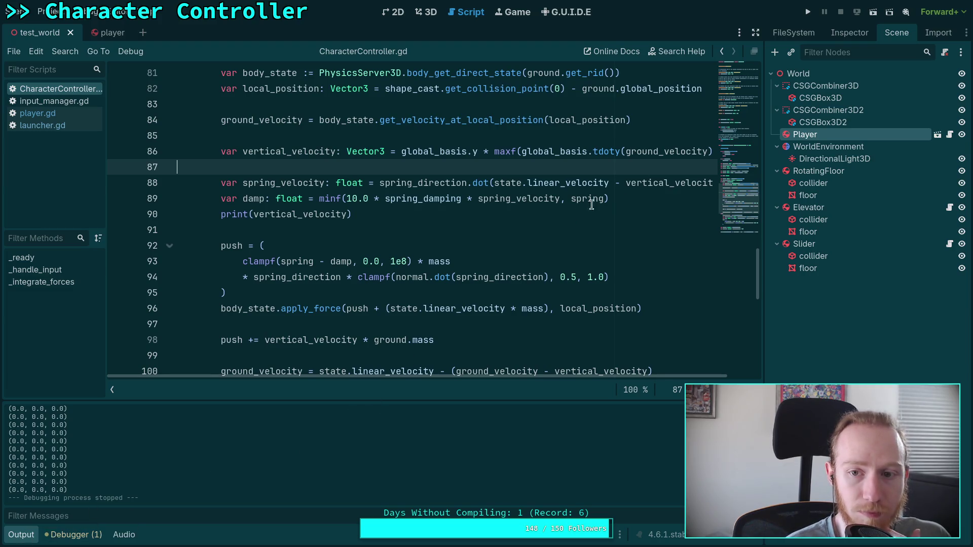
{"action": "left_click_drag", "start_coordinate": [494, 151], "coordinate": [517, 151]}
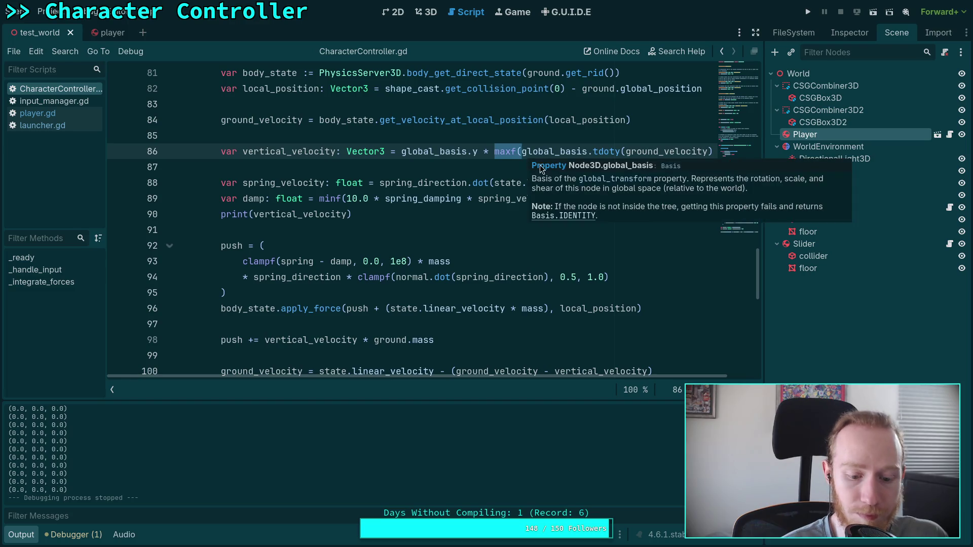
{"action": "key", "text": "BackSpace"}
{"action": "left_click_drag", "start_coordinate": [683, 151], "coordinate": [726, 151]}
{"action": "key", "text": "BackSpace"}
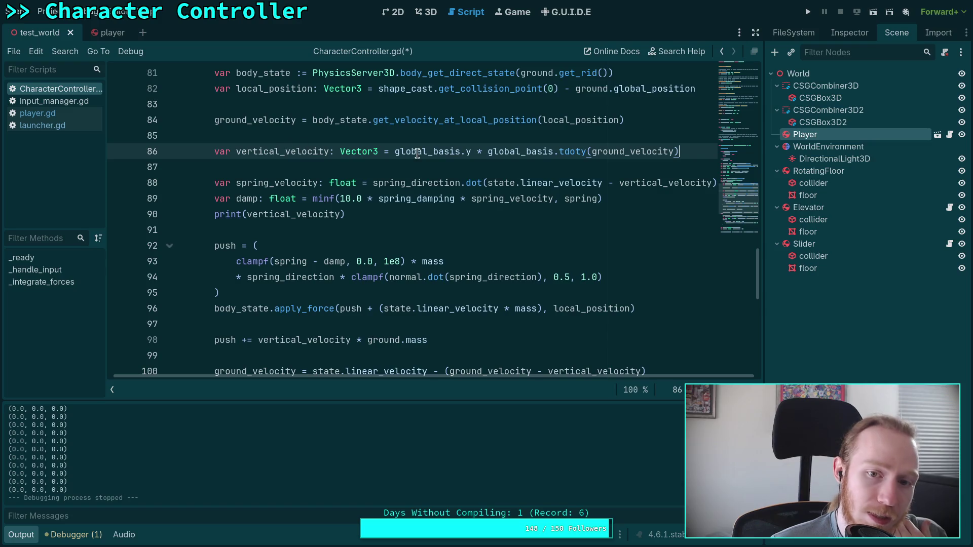
- Review global_basis and vertical_velocity usages and select the end of line 86's expression
{"action": "double_click", "coordinate": [524, 151]}
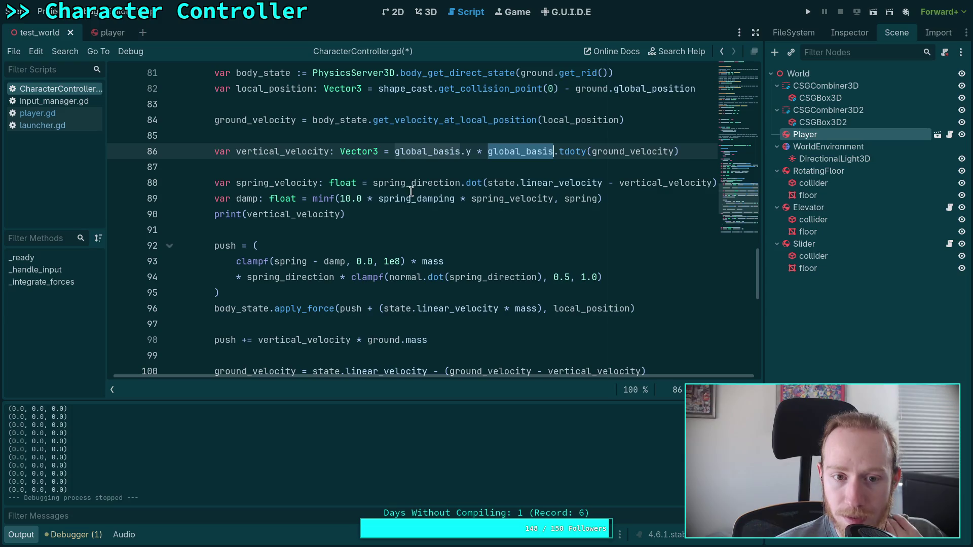
{"action": "double_click", "coordinate": [266, 150]}
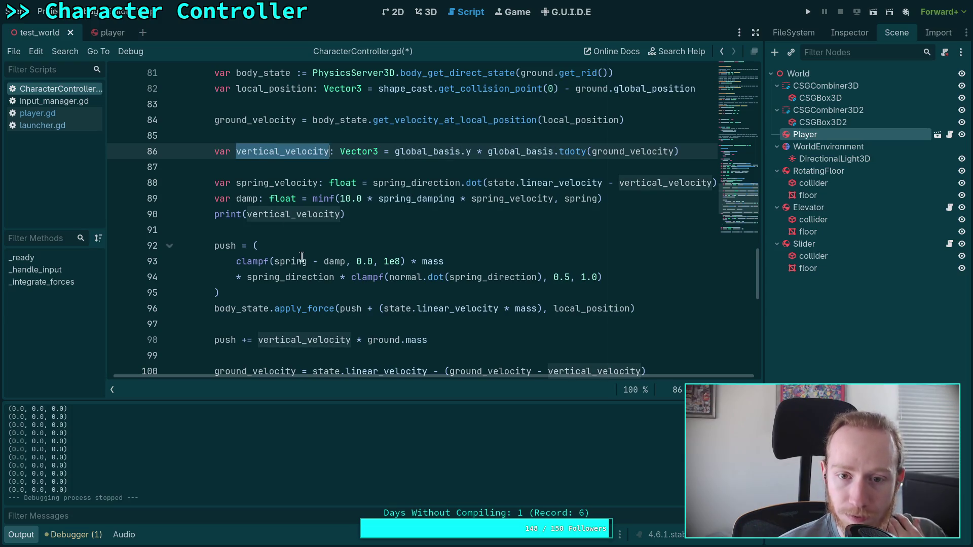
{"action": "left_click", "coordinate": [258, 340]}
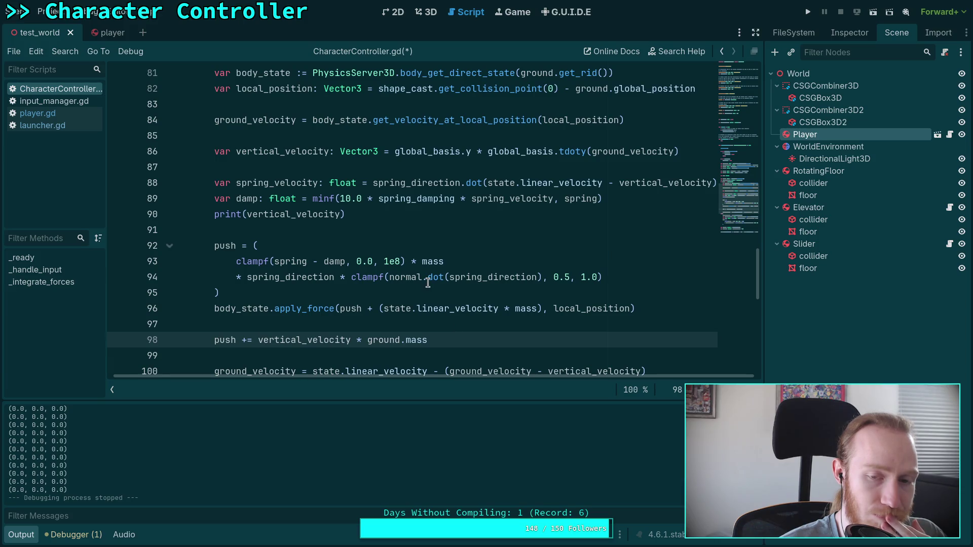
{"action": "left_click_drag", "start_coordinate": [257, 340], "coordinate": [350, 338]}
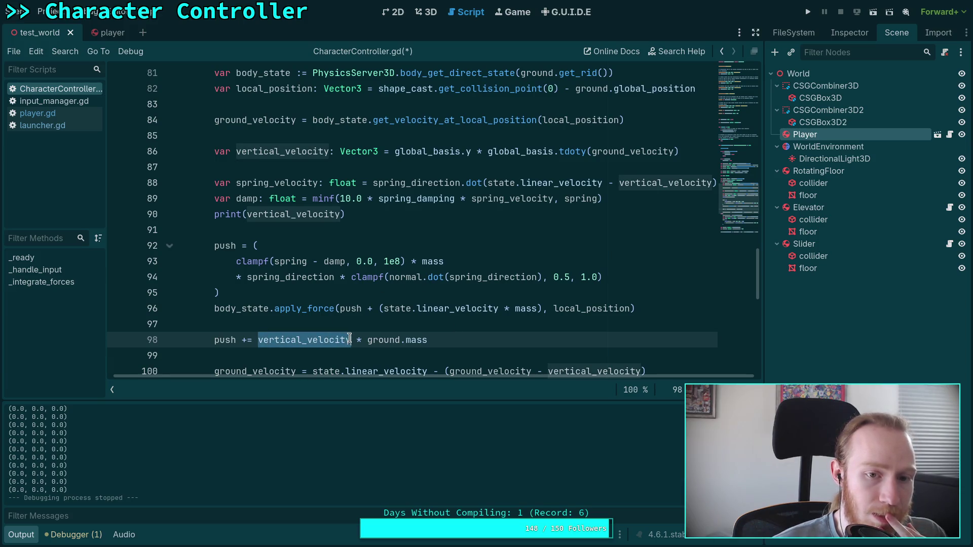
{"action": "left_click", "coordinate": [407, 151]}
{"action": "left_click_drag", "start_coordinate": [407, 151], "coordinate": [679, 151]}
{"action": "right_click", "coordinate": [582, 169]}
{"action": "left_click", "coordinate": [325, 173]}
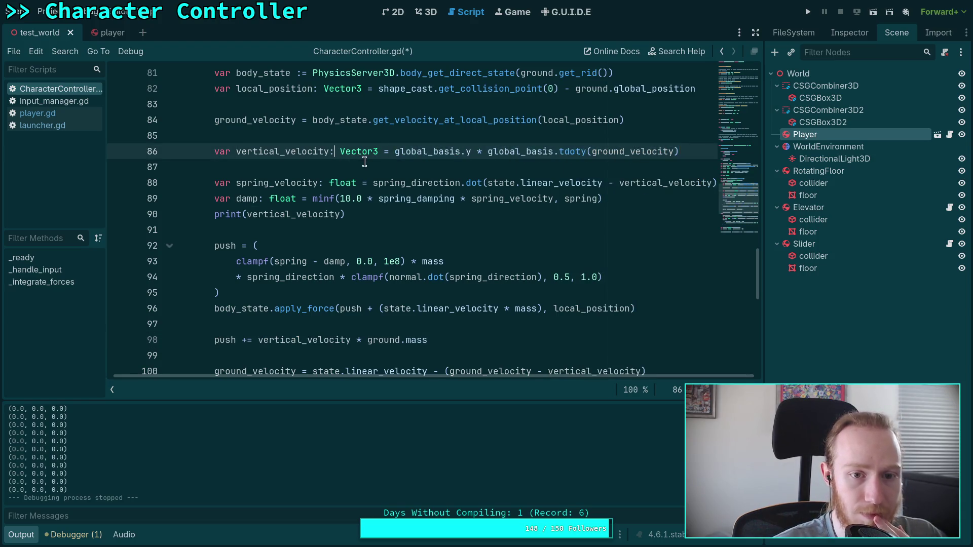
- Add line 87: var positive_vertical_velocity: Vector3 = the vertical velocity expression wrapped in maxf(..., 0.0)
{"action": "key", "text": "Return"}
{"action": "type", "text": "var "}
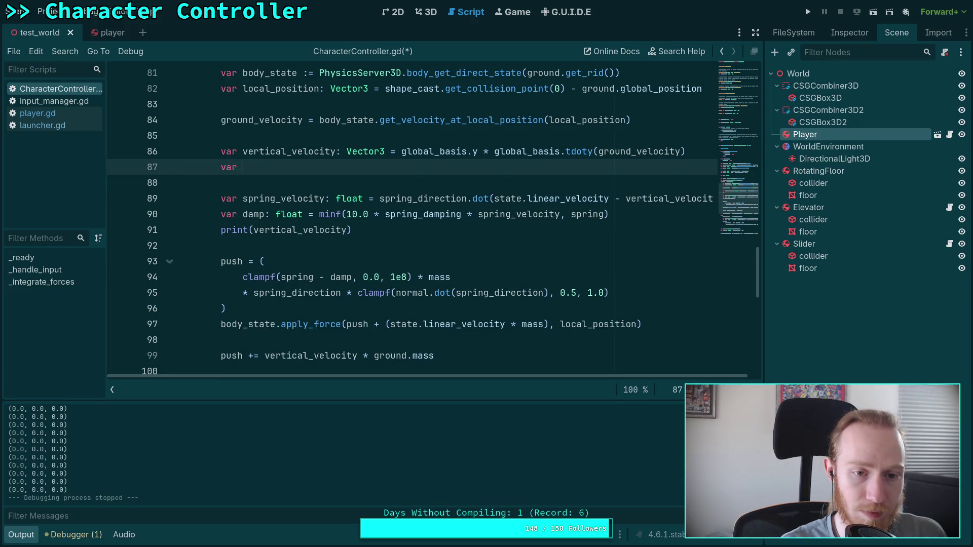
{"action": "type", "text": "positive_"}
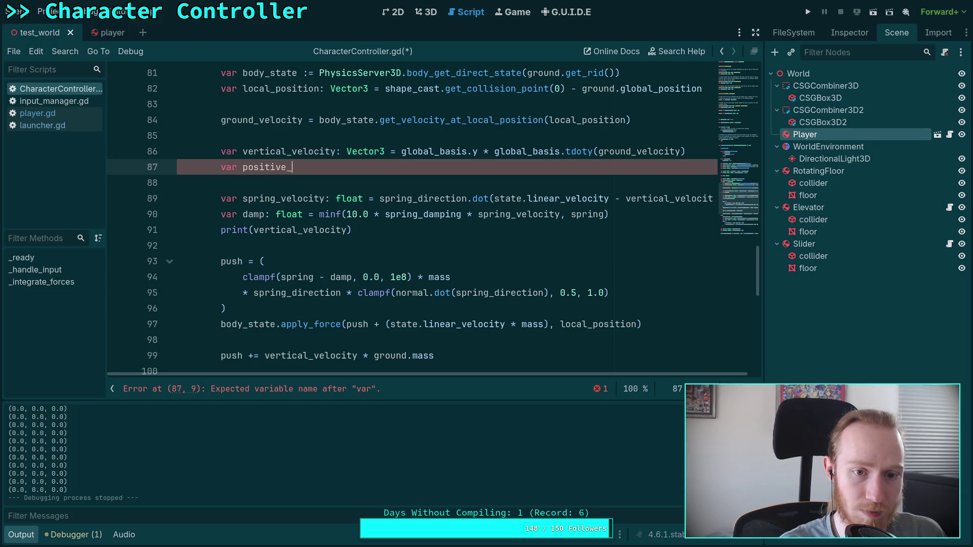
{"action": "type", "text": "vertical_velocity: Vector3 ="}
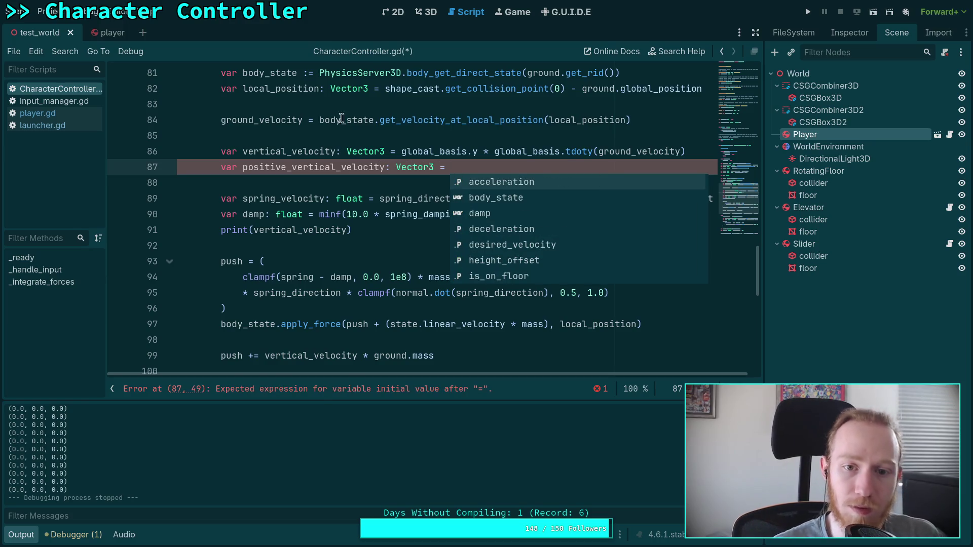
{"action": "left_click_drag", "start_coordinate": [401, 151], "coordinate": [703, 157]}
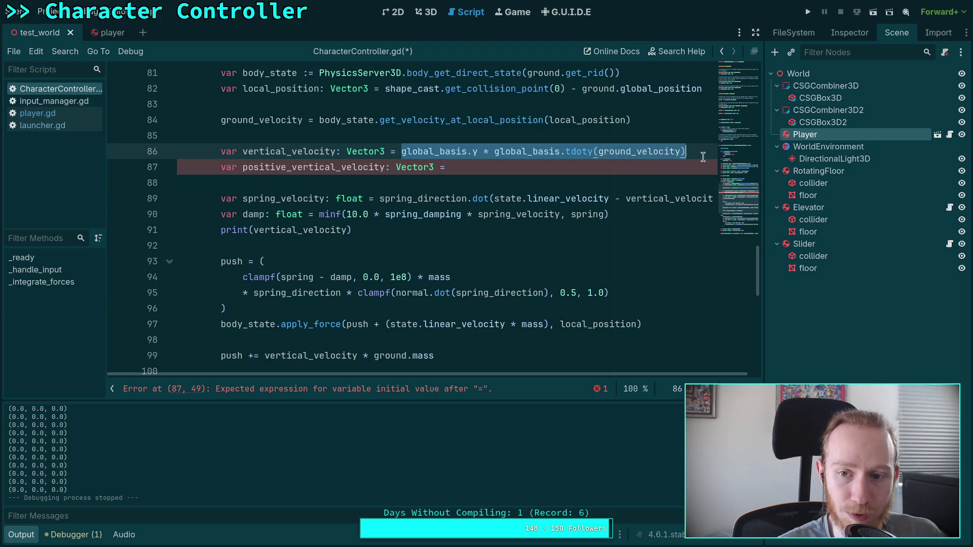
{"action": "right_click", "coordinate": [703, 157]}
{"action": "left_click", "coordinate": [783, 198]}
{"action": "left_click", "coordinate": [558, 171]}
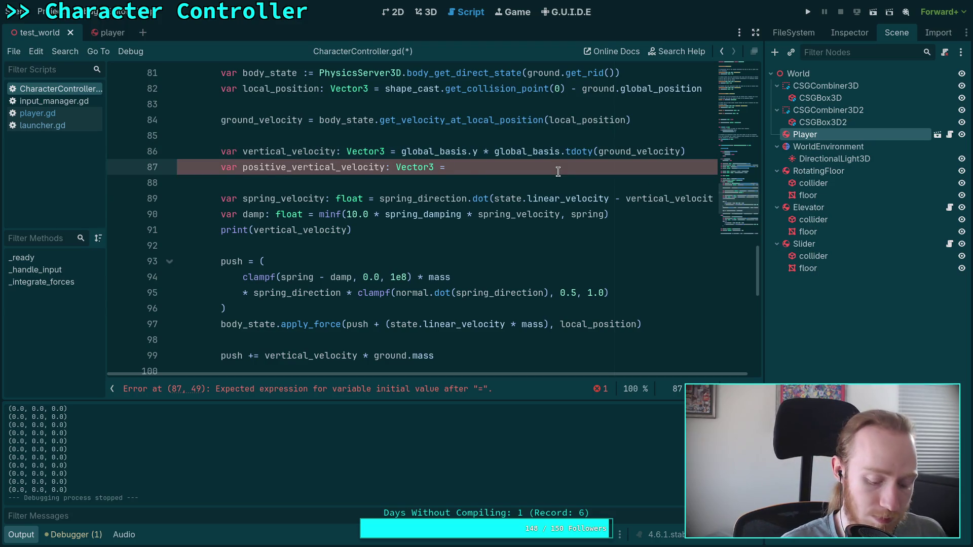
{"action": "key", "text": "ctrl+v"}
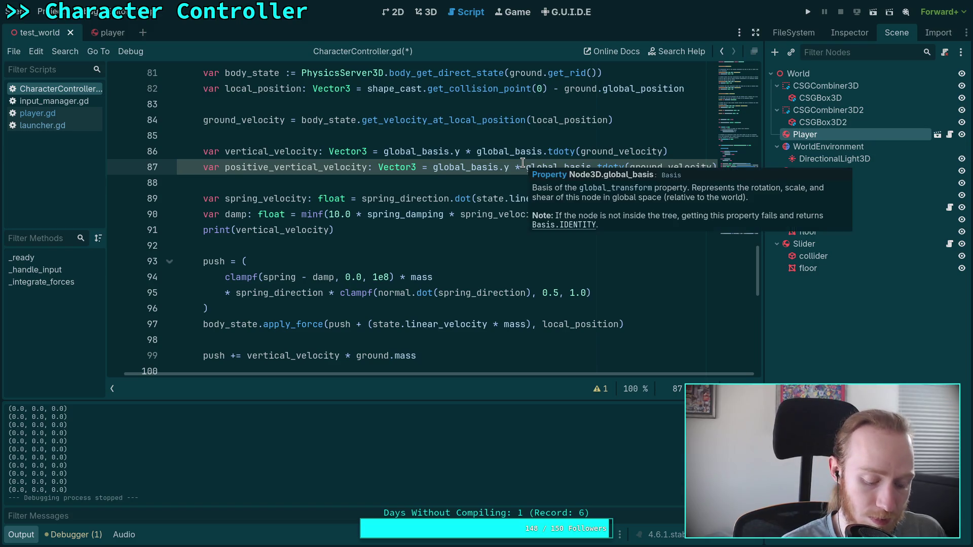
{"action": "type", "text": "maxf("}
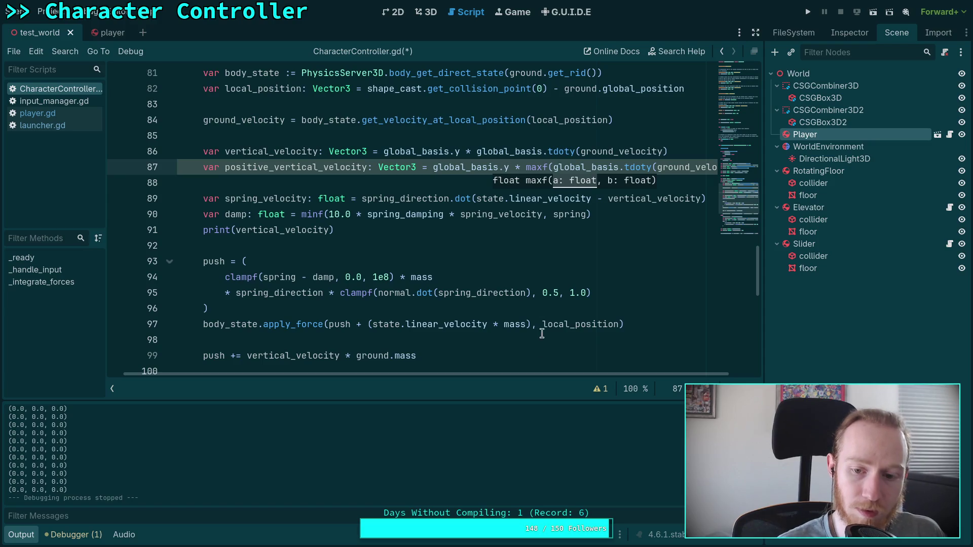
{"action": "left_click", "coordinate": [715, 167]}
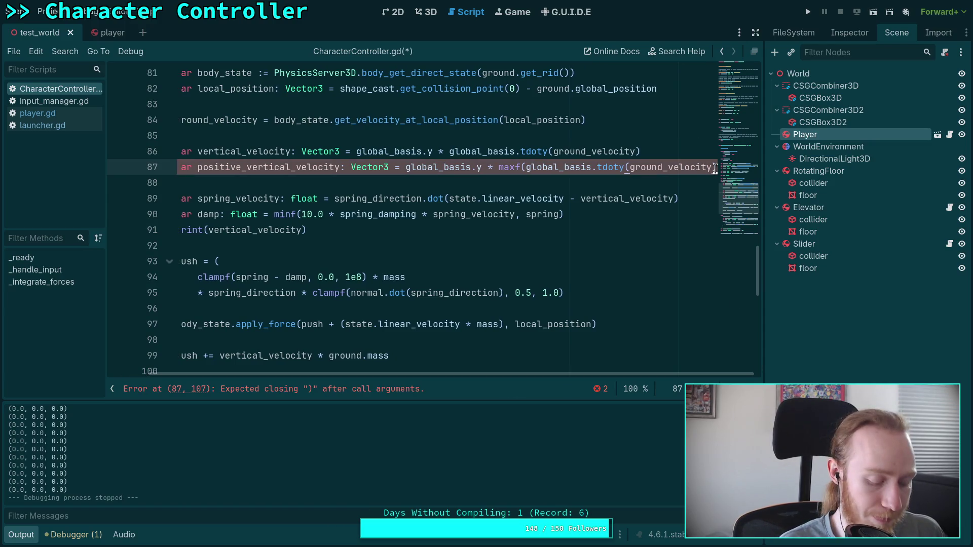
{"action": "type", "text": "), 0.0)"}
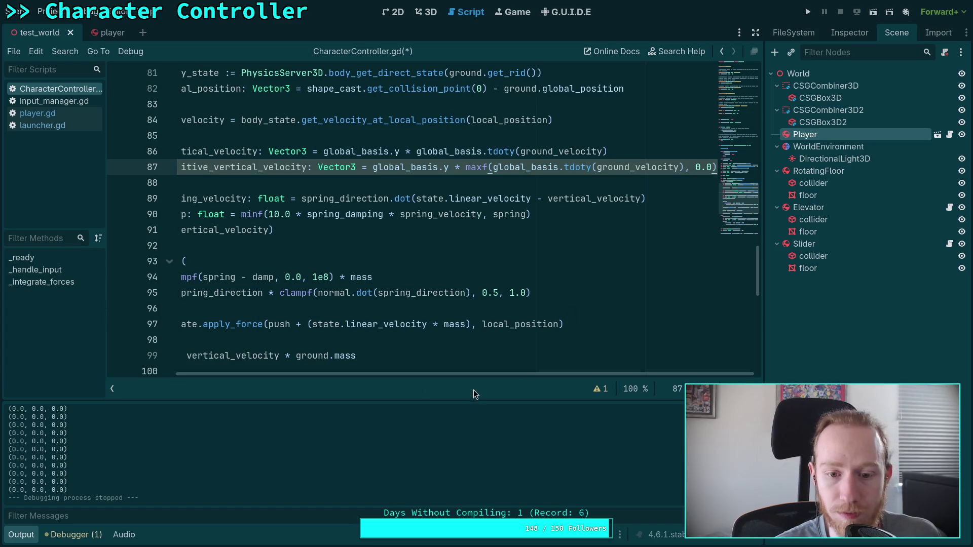
- Use positive_vertical_velocity in line 99's push, save the script, and run the game
{"action": "left_click_drag", "start_coordinate": [474, 375], "coordinate": [387, 377]}
{"action": "double_click", "coordinate": [317, 354]}
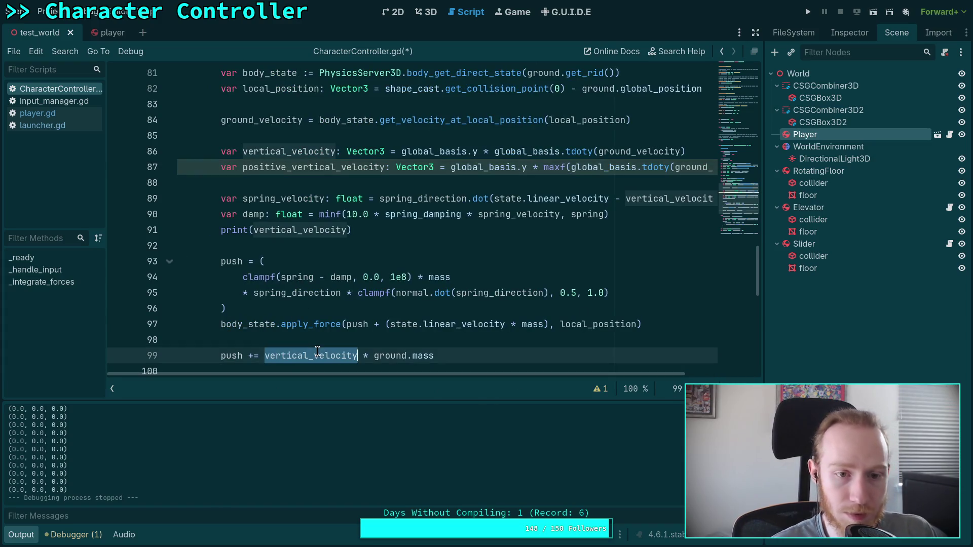
{"action": "left_click", "coordinate": [265, 356]}
{"action": "type", "text": "positive_"}
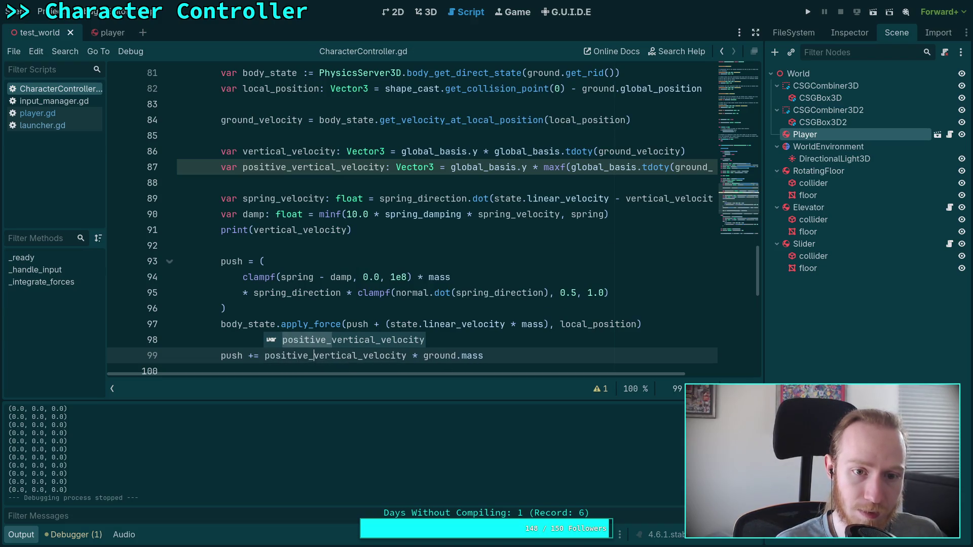
{"action": "key", "text": "ctrl+s"}
{"action": "left_click", "coordinate": [389, 260]}
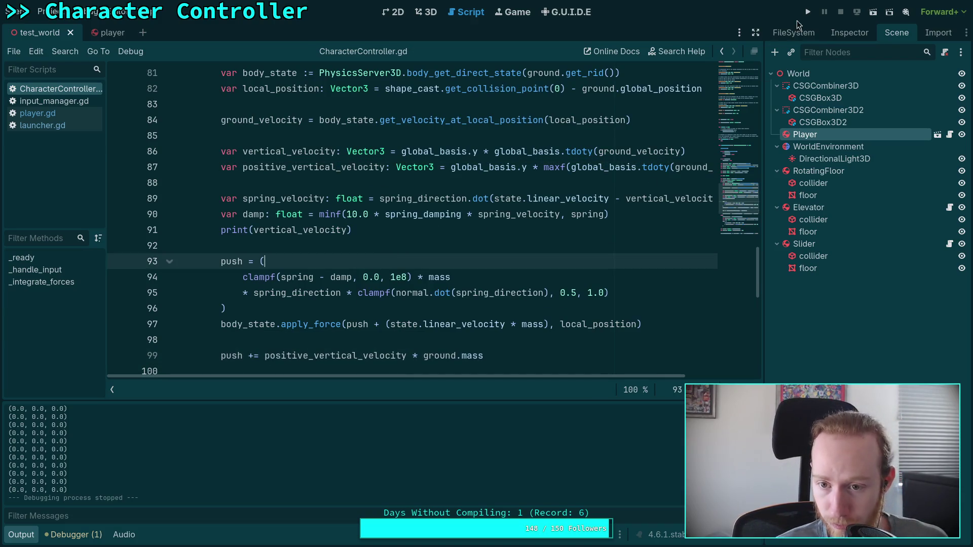
{"action": "left_click", "coordinate": [809, 13]}
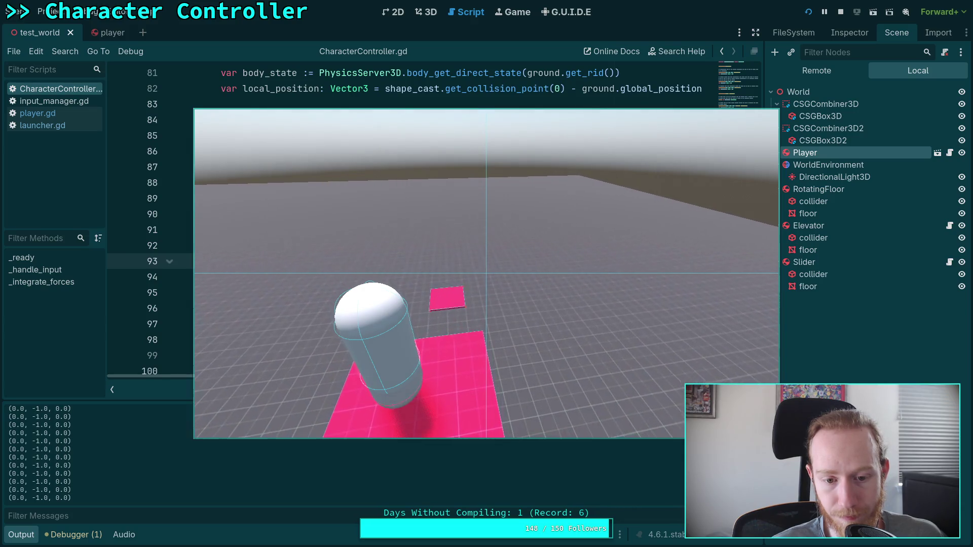
- Stop the test run and hide the script list to widen the code
{"action": "left_click", "coordinate": [840, 15]}
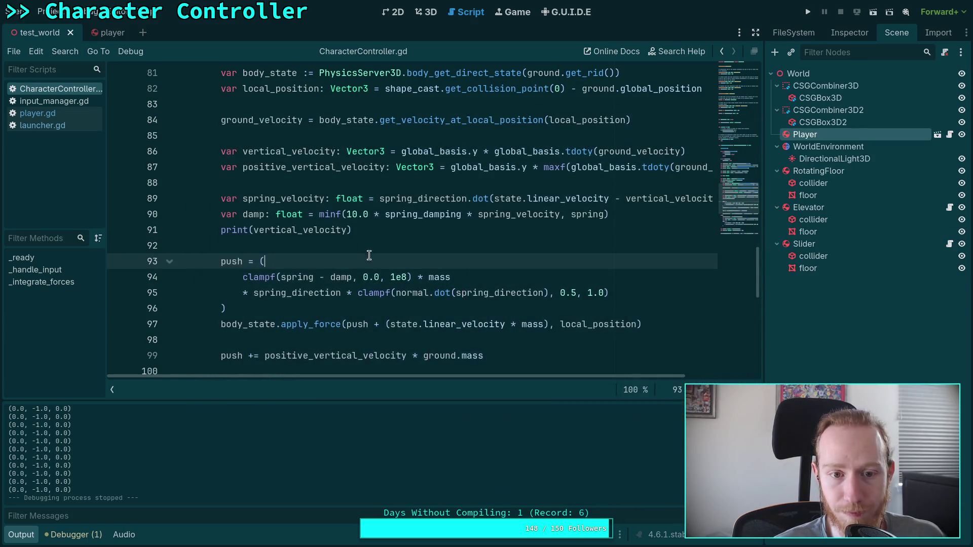
{"action": "left_click", "coordinate": [255, 229]}
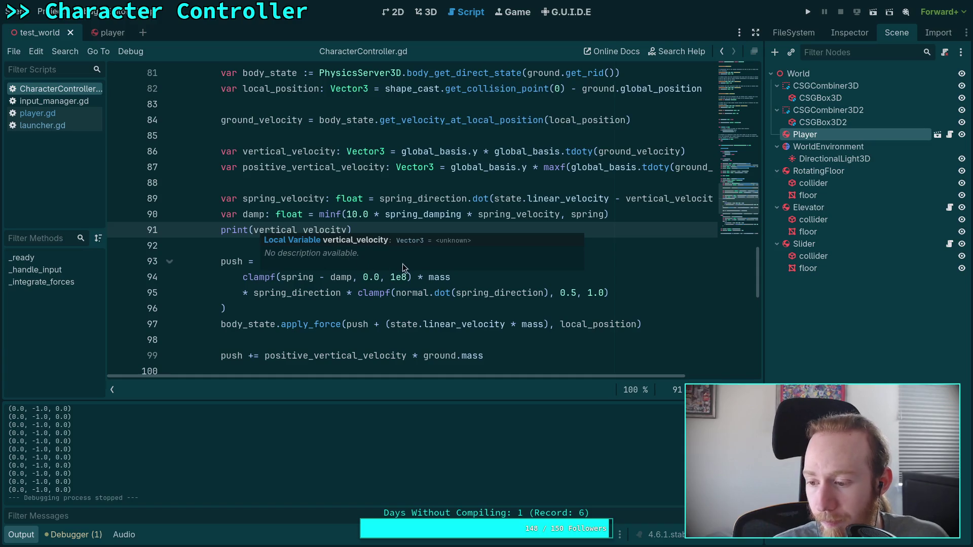
{"action": "left_click", "coordinate": [307, 249]}
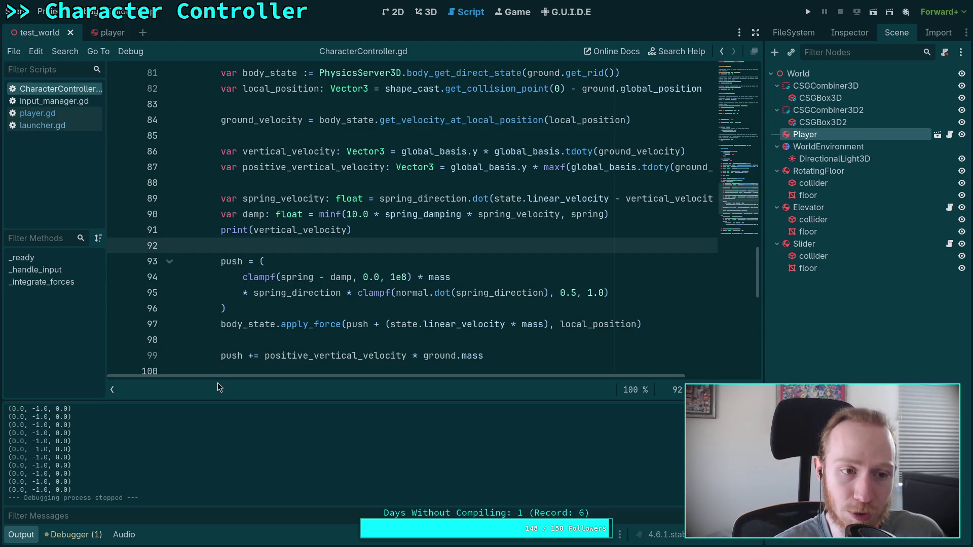
{"action": "left_click", "coordinate": [121, 392]}
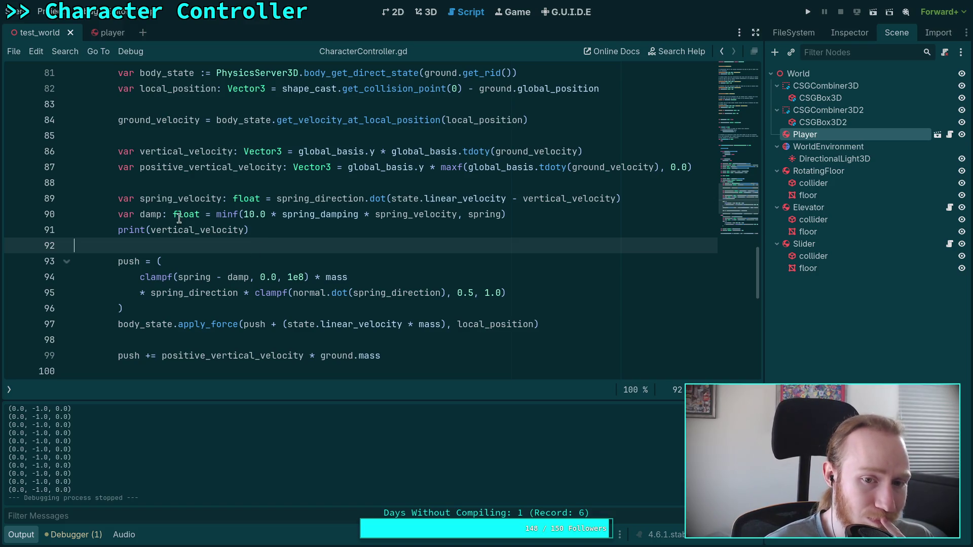
- Review spring_velocity, vertical_velocity and linear_velocity in the spring code around lines 89-99
{"action": "double_click", "coordinate": [400, 215]}
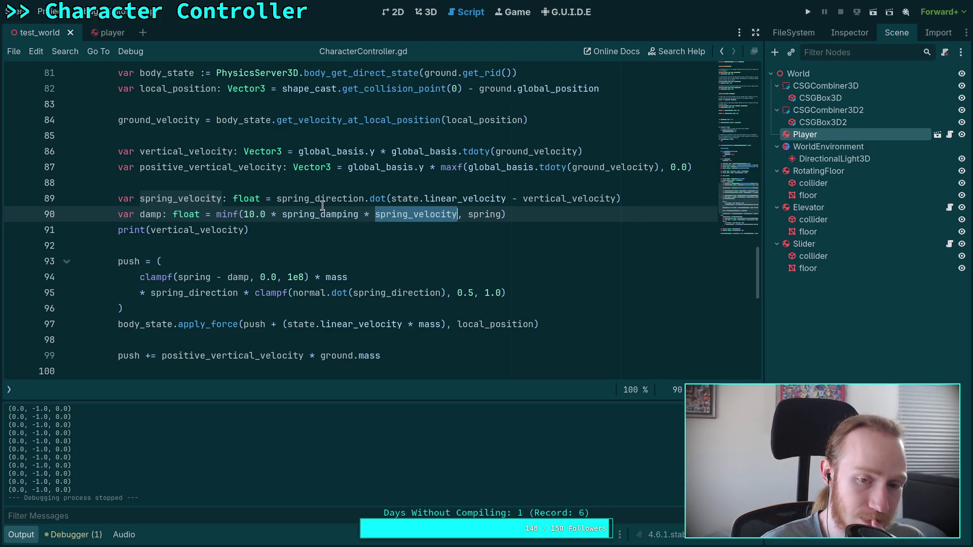
{"action": "left_click_drag", "start_coordinate": [391, 199], "coordinate": [614, 198]}
{"action": "double_click", "coordinate": [558, 198]}
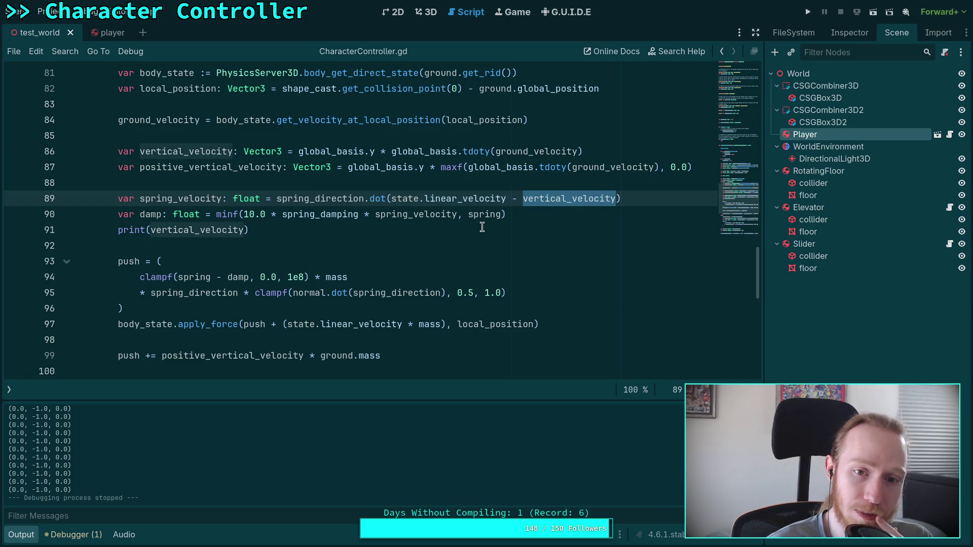
{"action": "double_click", "coordinate": [465, 198]}
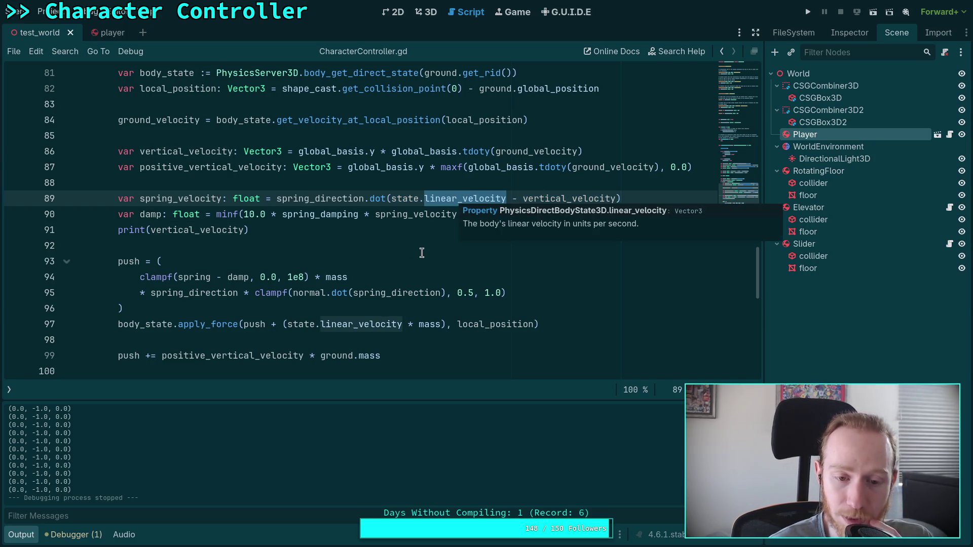
{"action": "double_click", "coordinate": [186, 198]}
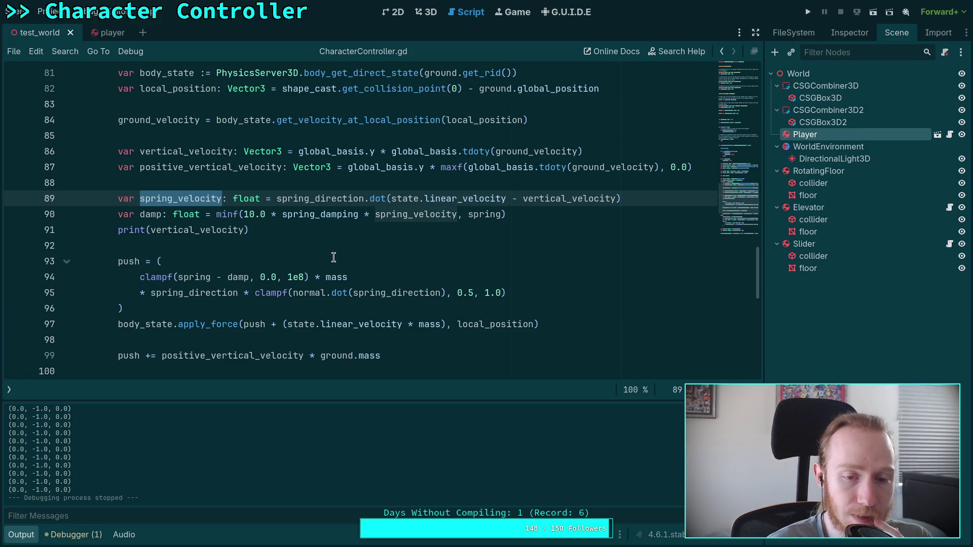
{"action": "scroll", "coordinate": [324, 252], "scroll_direction": "up", "scroll_amount": 5}
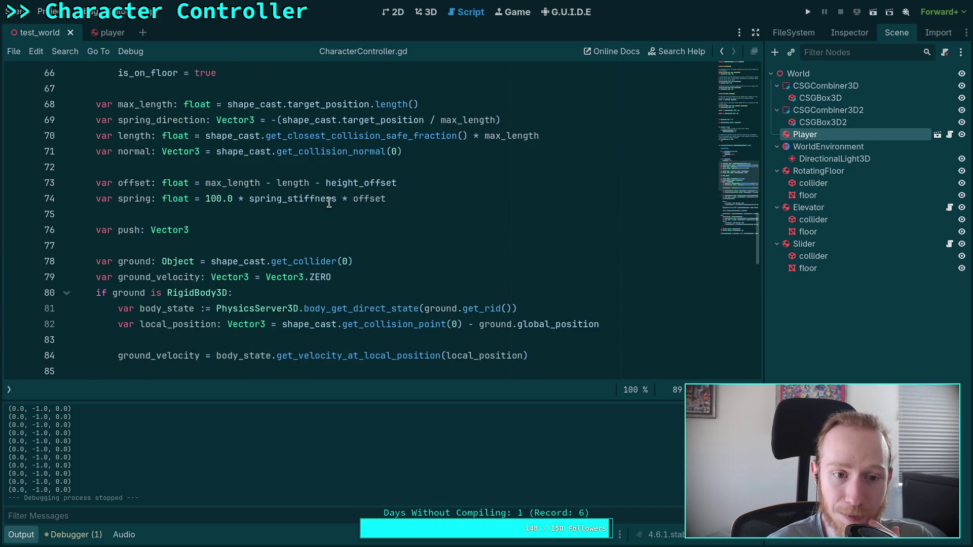
{"action": "scroll", "coordinate": [359, 201], "scroll_direction": "up", "scroll_amount": 1}
{"action": "left_click_drag", "start_coordinate": [386, 245], "coordinate": [227, 231]}
{"action": "scroll", "coordinate": [267, 231], "scroll_direction": "up", "scroll_amount": 3}
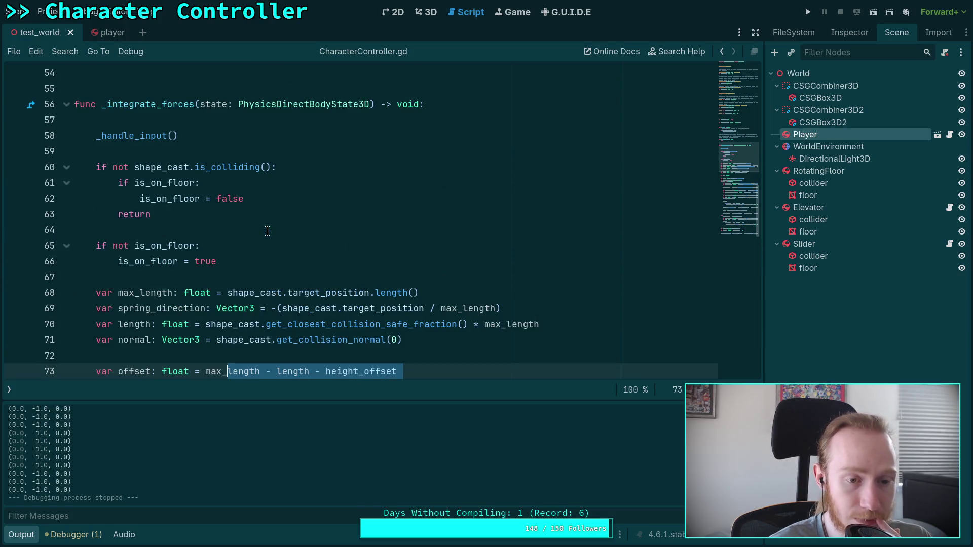
{"action": "scroll", "coordinate": [267, 231], "scroll_direction": "down", "scroll_amount": 3}
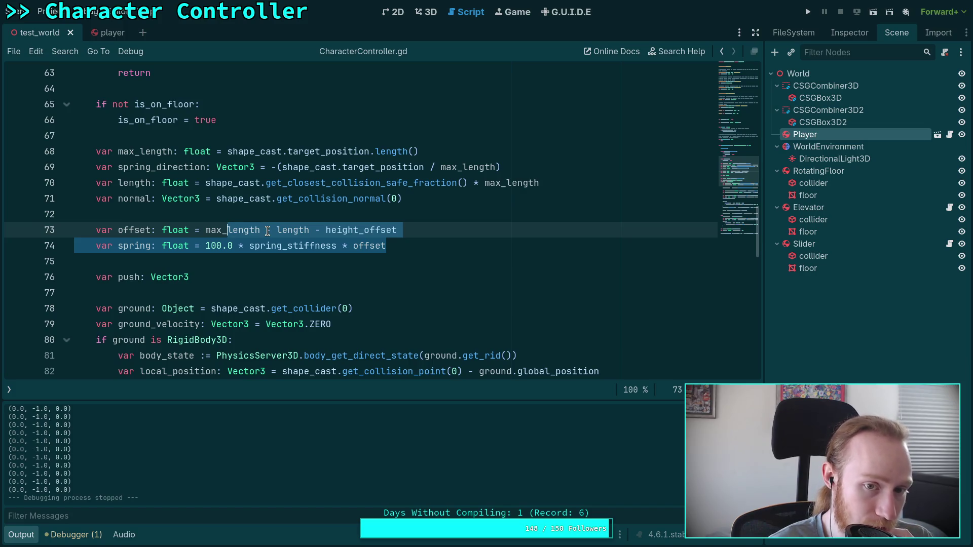
{"action": "scroll", "coordinate": [267, 231], "scroll_direction": "down", "scroll_amount": 5}
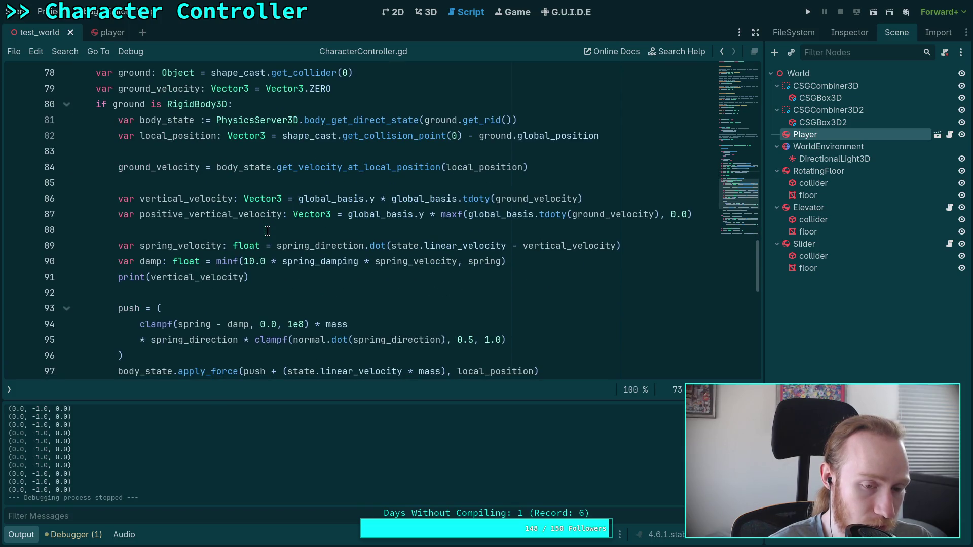
{"action": "scroll", "coordinate": [267, 231], "scroll_direction": "down", "scroll_amount": 3}
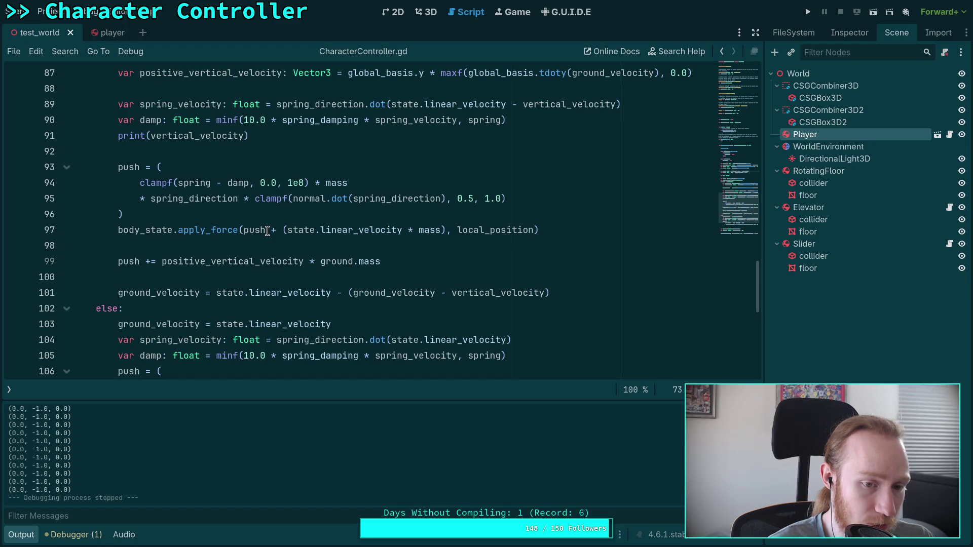
{"action": "left_click", "coordinate": [106, 264]}
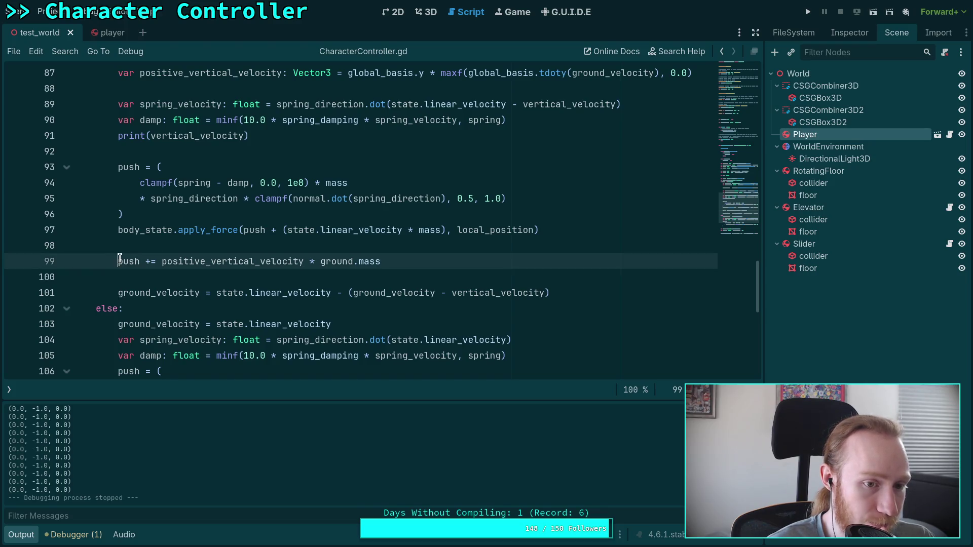
{"action": "left_click", "coordinate": [118, 231]}
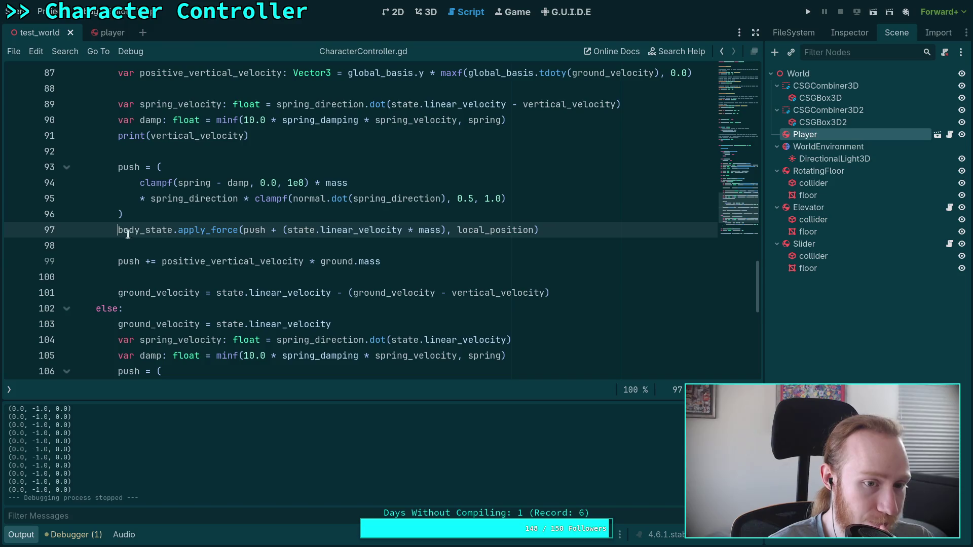
- Comment out line 97, save, and remove the 0.5 factor from ground_velocity on friction line 112
{"action": "type", "text": "#"}
{"action": "key", "text": "ctrl+s"}
{"action": "scroll", "coordinate": [247, 239], "scroll_direction": "down", "scroll_amount": 3}
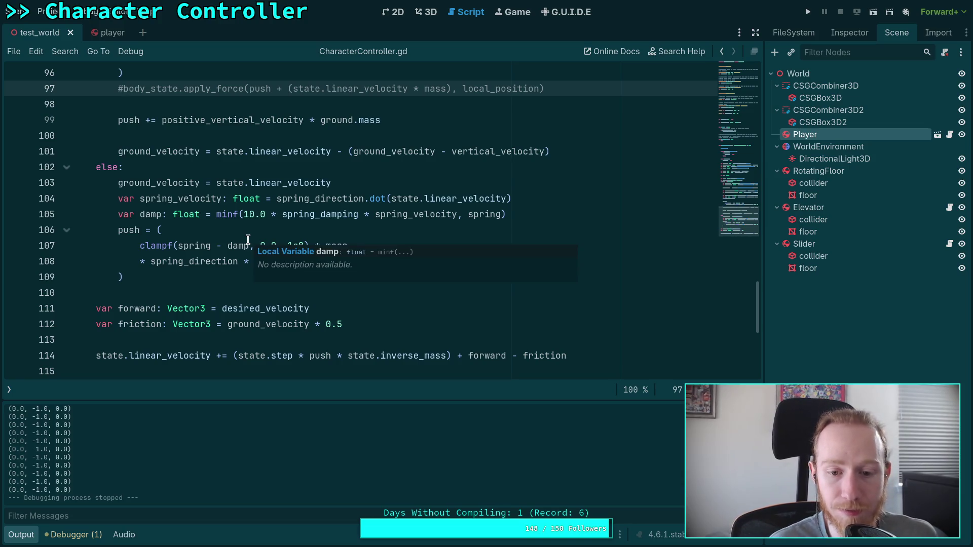
{"action": "scroll", "coordinate": [248, 239], "scroll_direction": "down", "scroll_amount": 2}
{"action": "scroll", "coordinate": [247, 239], "scroll_direction": "up", "scroll_amount": 2}
{"action": "double_click", "coordinate": [247, 325]}
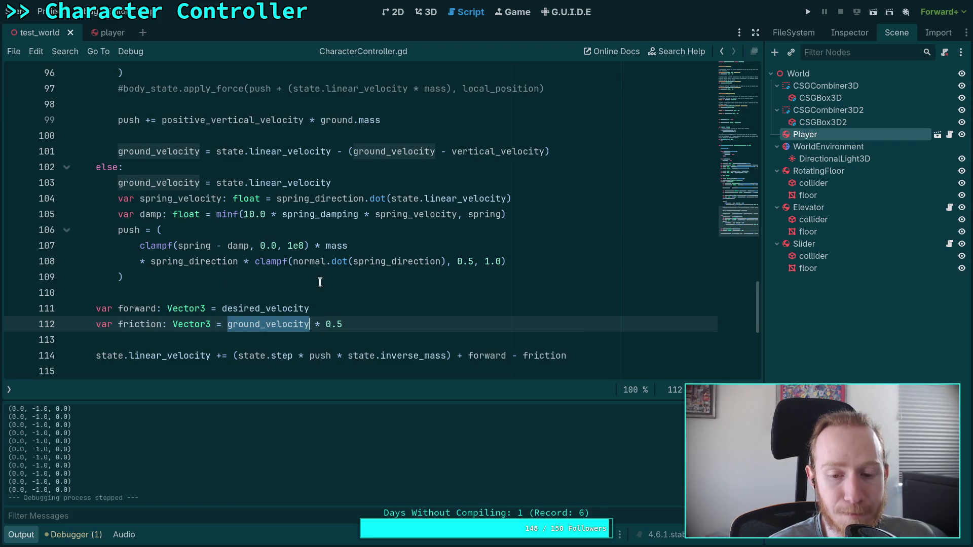
{"action": "left_click", "coordinate": [339, 324]}
{"action": "left_click_drag", "start_coordinate": [305, 324], "coordinate": [364, 320]}
{"action": "key", "text": "BackSpace"}
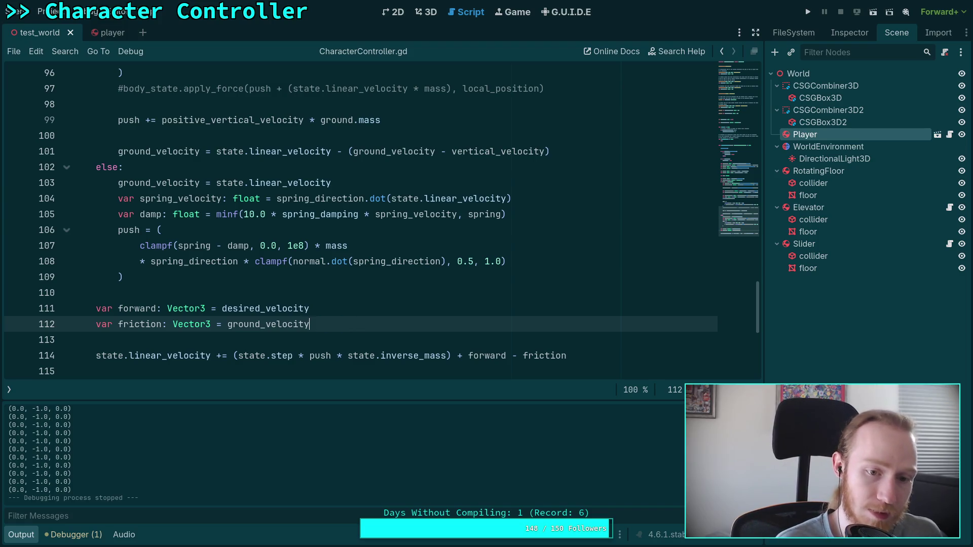
{"action": "double_click", "coordinate": [287, 327]}
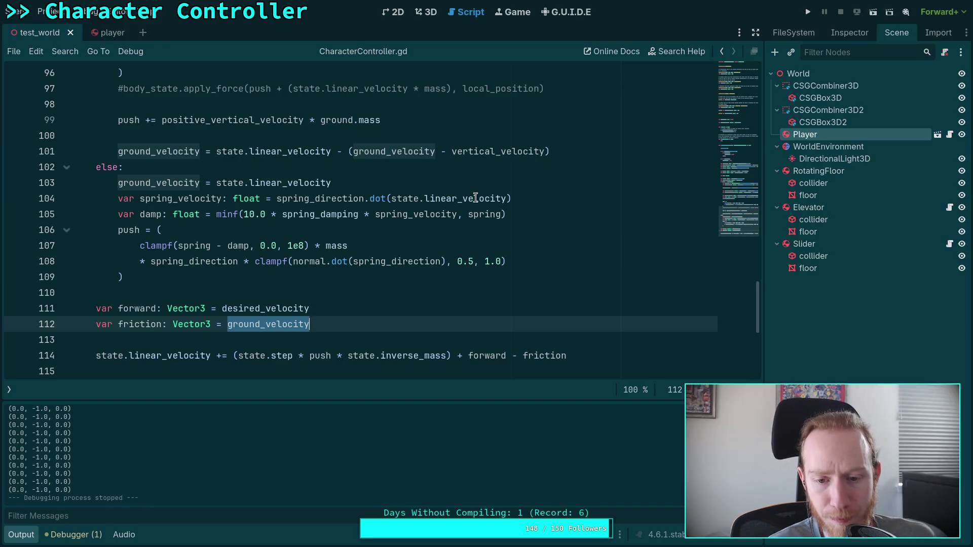
- Test-run the friction change, then select 'vertical' in line 91's print call
{"action": "left_click", "coordinate": [806, 12]}
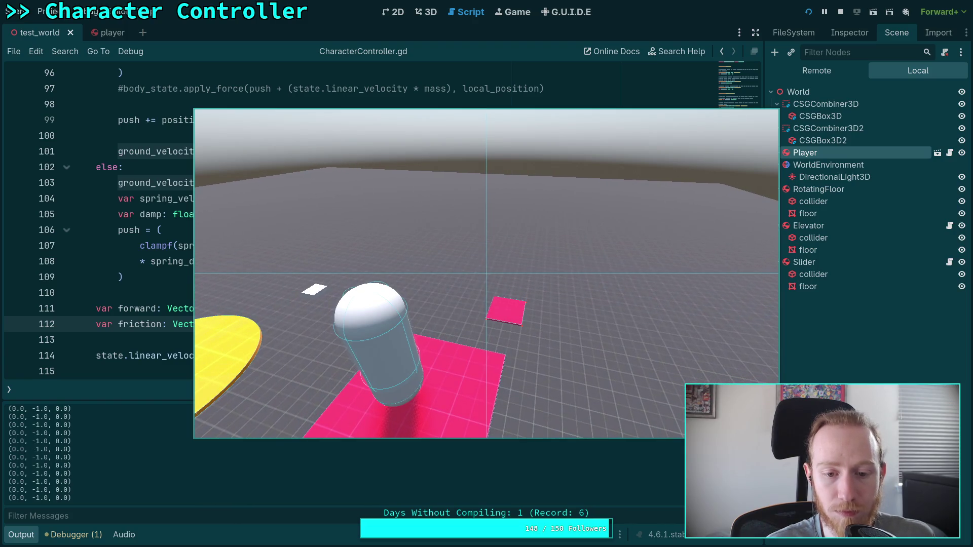
{"action": "key", "text": "Escape"}
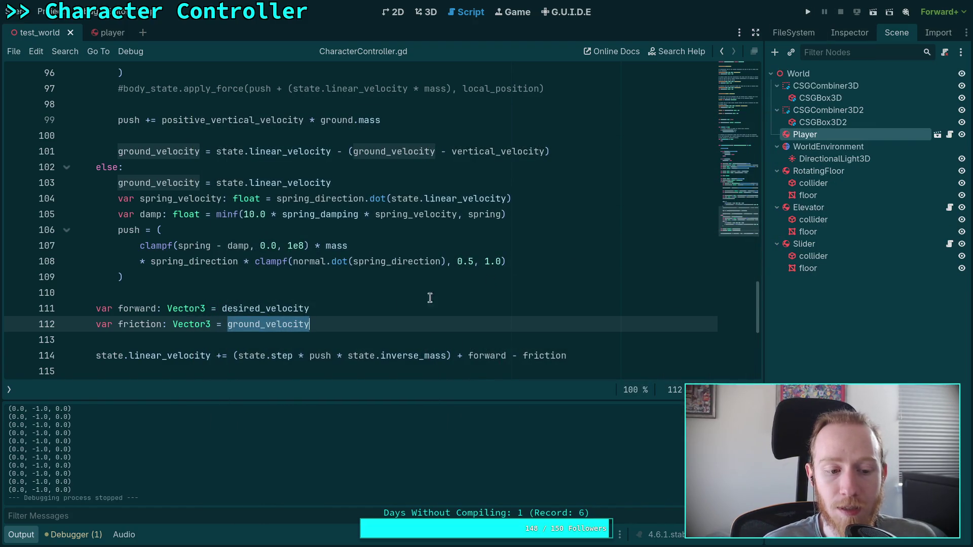
{"action": "scroll", "coordinate": [328, 298], "scroll_direction": "up", "scroll_amount": 5}
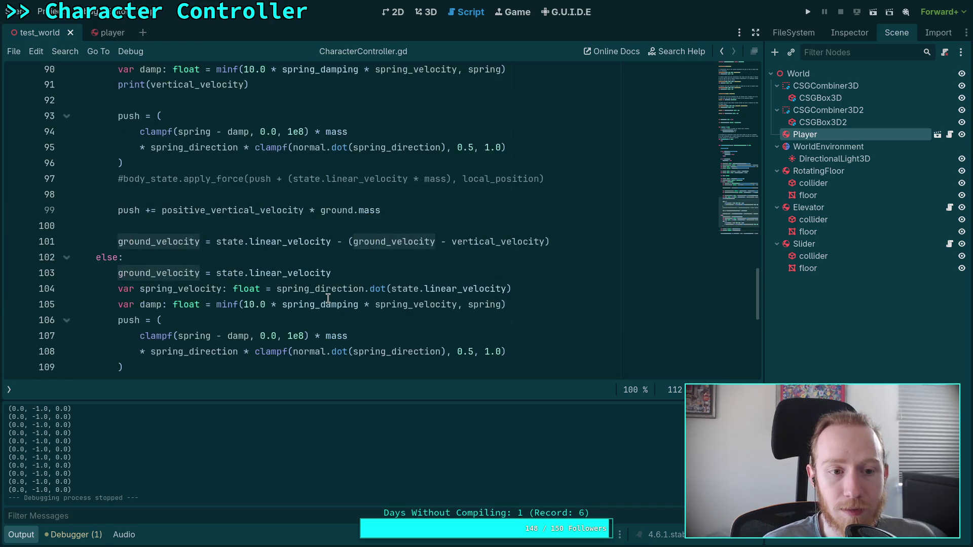
{"action": "left_click_drag", "start_coordinate": [150, 230], "coordinate": [196, 231]}
- Change line 91 to print(spring_velocity), save, and test-run the game
{"action": "type", "text": "spring"}
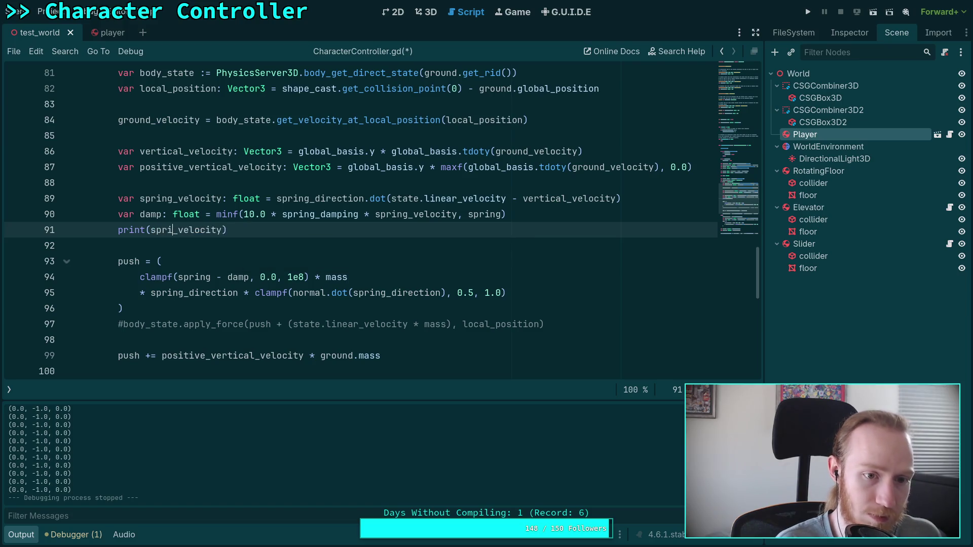
{"action": "key", "text": "ctrl+s"}
{"action": "left_click", "coordinate": [808, 13]}
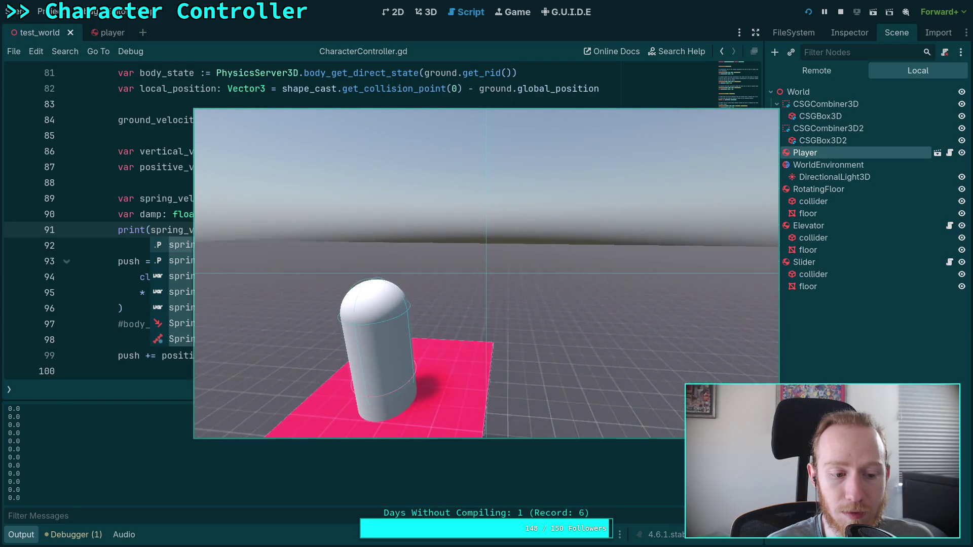
{"action": "left_click", "coordinate": [841, 11]}
{"action": "left_click", "coordinate": [381, 188]}
- Go to the commented-out apply_force call on line 97, just after its #
{"action": "scroll", "coordinate": [304, 267], "scroll_direction": "down", "scroll_amount": 1}
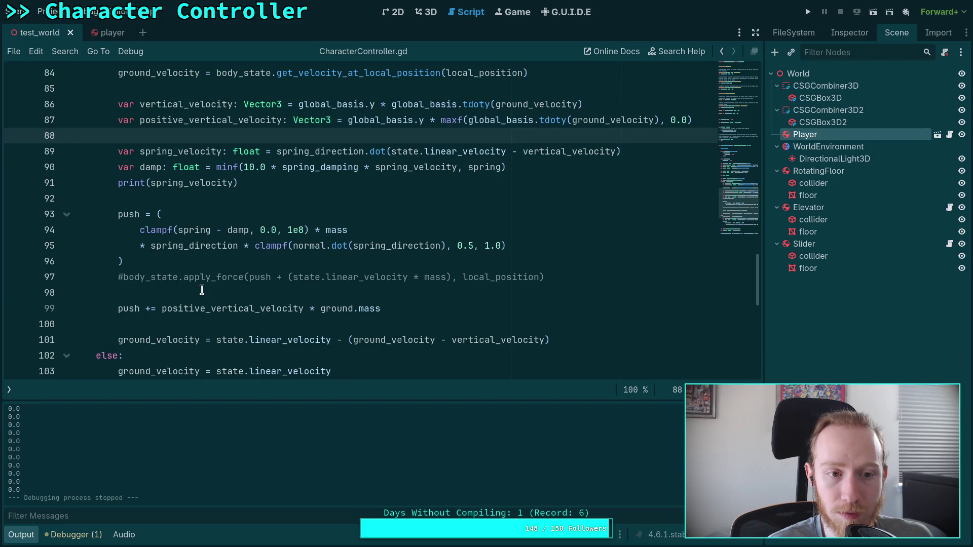
{"action": "scroll", "coordinate": [202, 289], "scroll_direction": "down", "scroll_amount": 1}
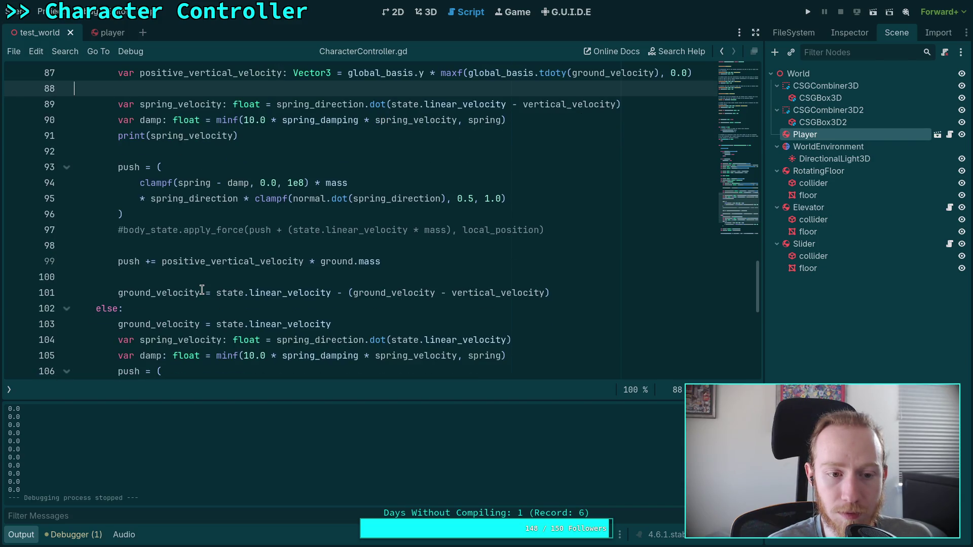
{"action": "left_click", "coordinate": [124, 230]}
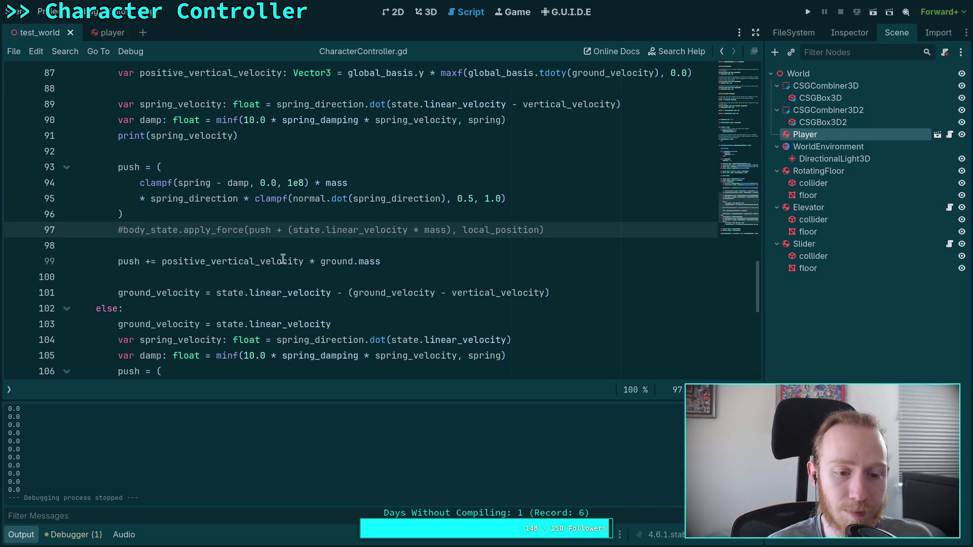
{"action": "mouse_move", "coordinate": [282, 260]}
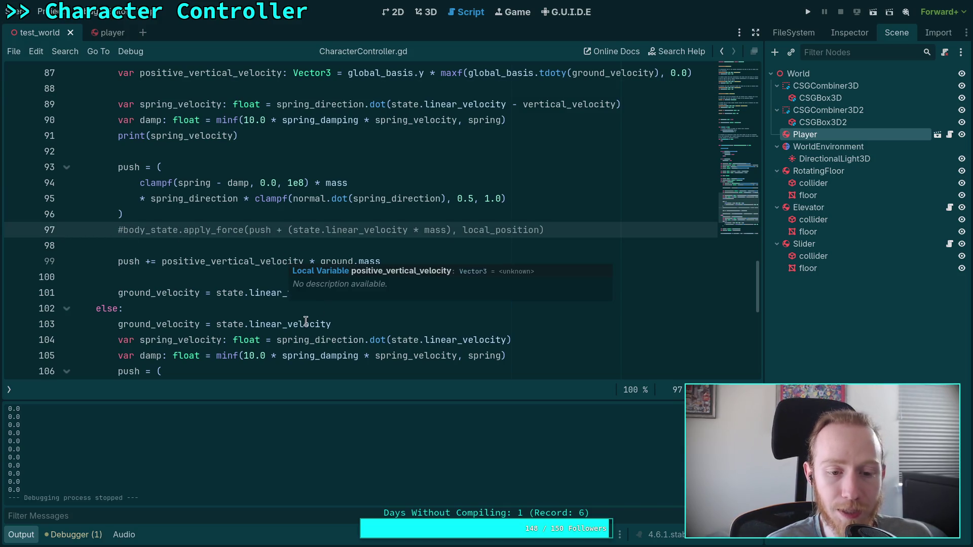
{"action": "left_click", "coordinate": [235, 277]}
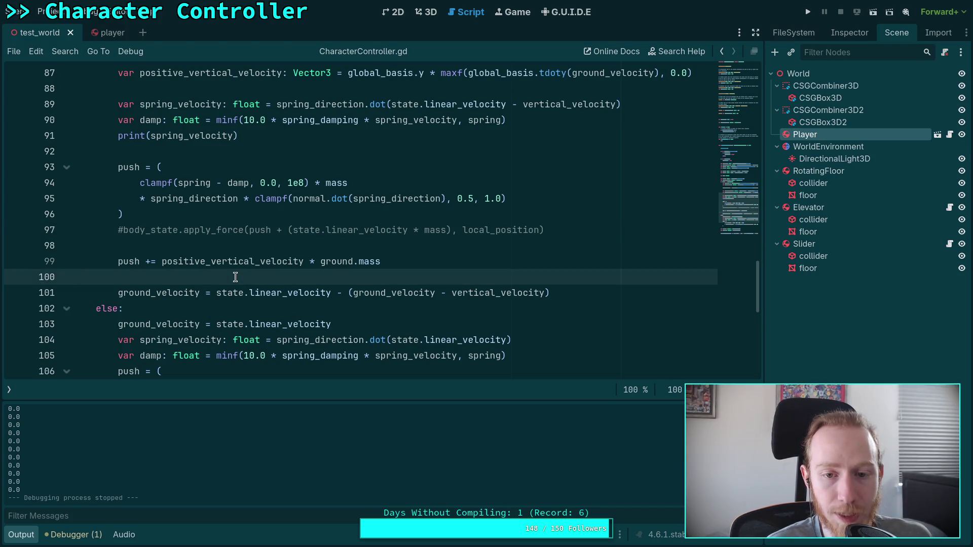
{"action": "left_click", "coordinate": [124, 229]}
- Uncomment body_state.apply_force on line 97 and test-run the game
{"action": "key", "text": "BackSpace"}
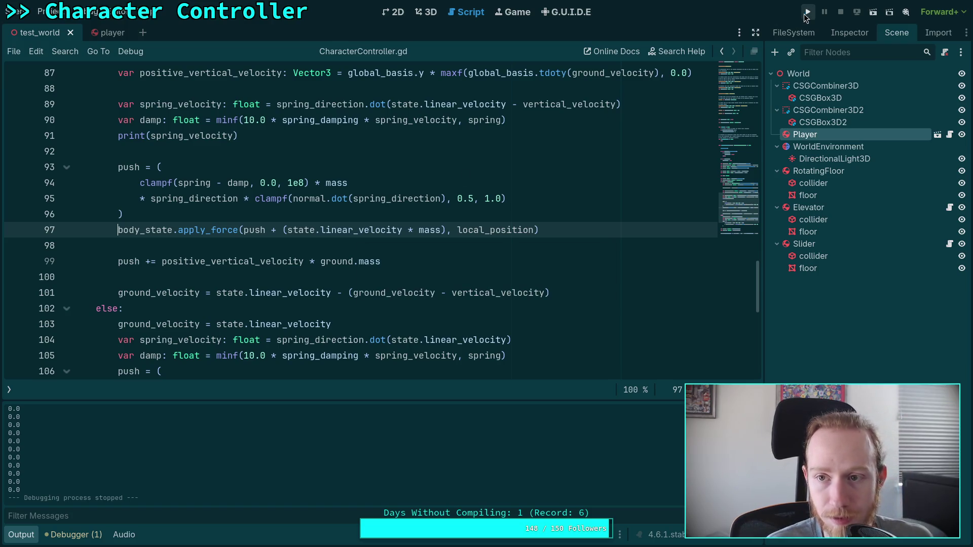
{"action": "left_click", "coordinate": [807, 12]}
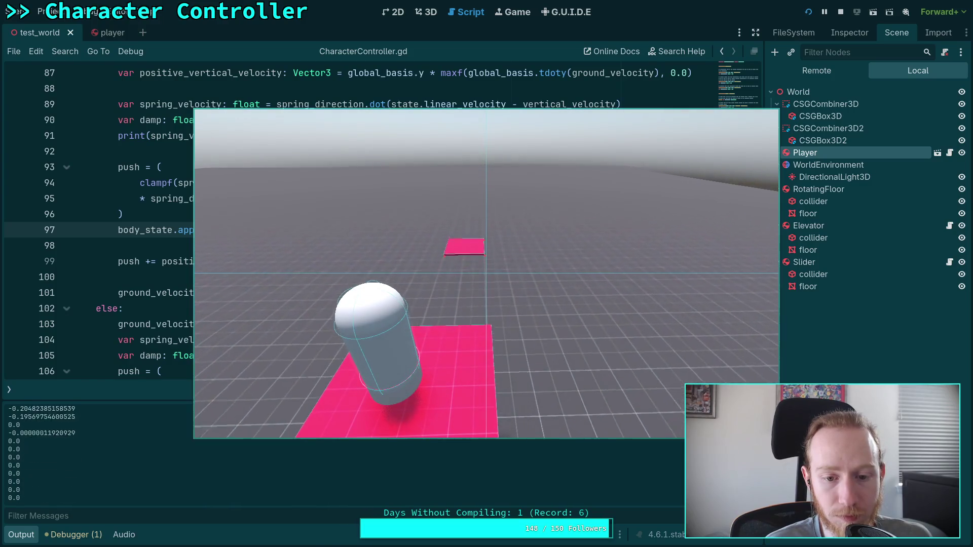
{"action": "key", "text": "F8"}
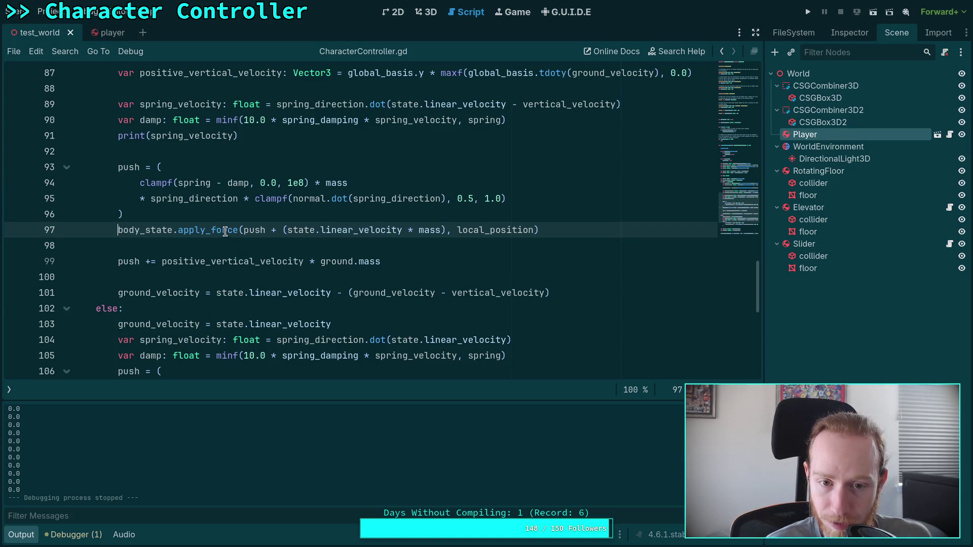
- Review where spring_velocity is used across the script and save it
{"action": "double_click", "coordinate": [197, 136]}
{"action": "scroll", "coordinate": [339, 221], "scroll_direction": "up", "scroll_amount": 2}
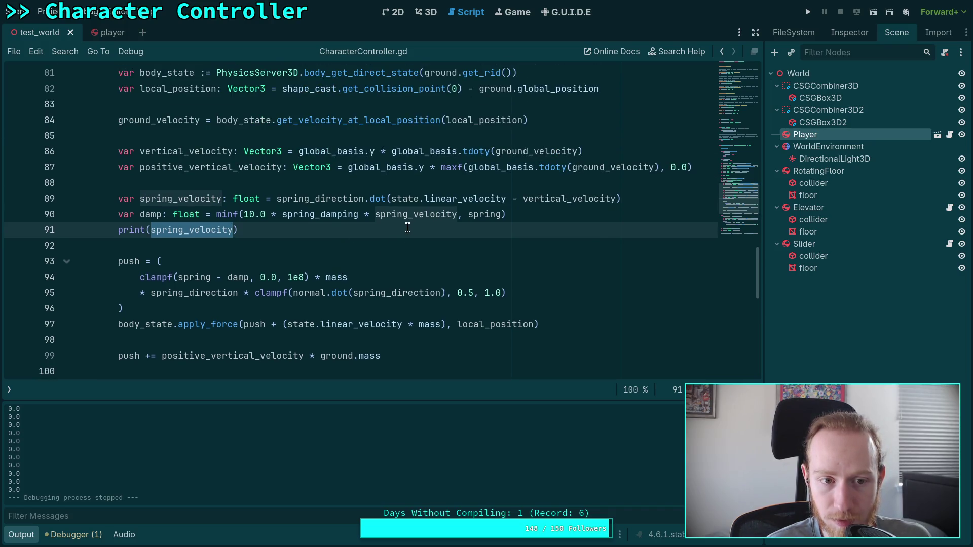
{"action": "scroll", "coordinate": [407, 228], "scroll_direction": "down", "scroll_amount": 3}
{"action": "scroll", "coordinate": [406, 227], "scroll_direction": "down", "scroll_amount": 2}
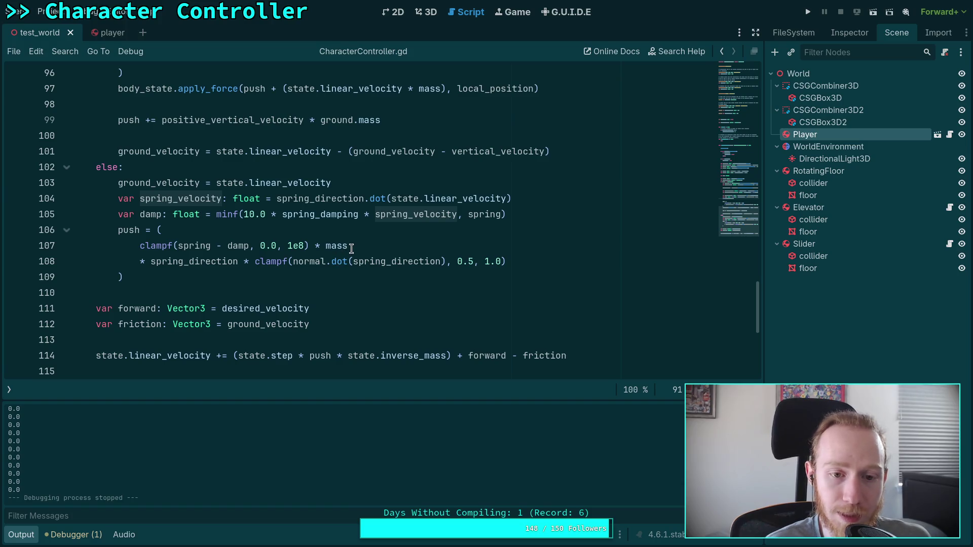
{"action": "scroll", "coordinate": [358, 247], "scroll_direction": "up", "scroll_amount": 2}
{"action": "scroll", "coordinate": [358, 246], "scroll_direction": "up", "scroll_amount": 1}
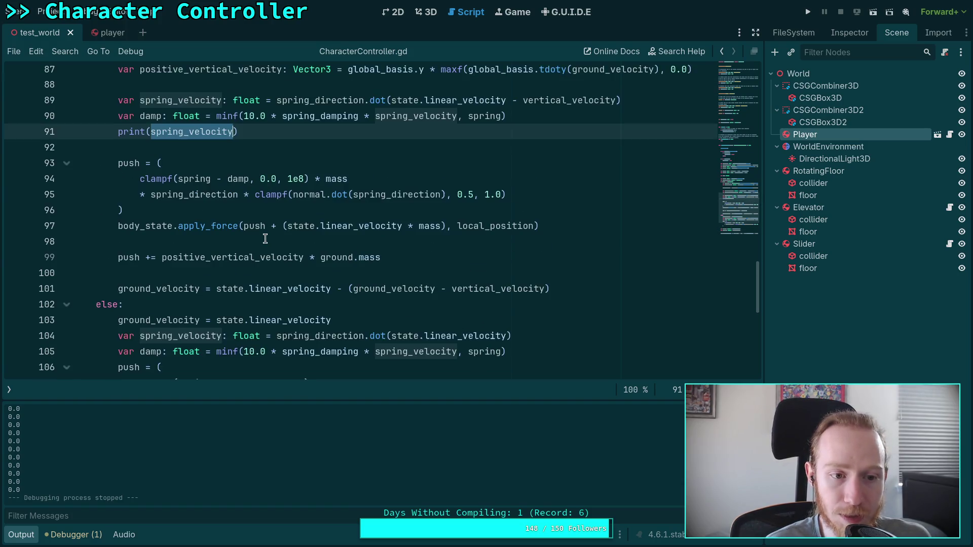
{"action": "left_click", "coordinate": [359, 245]}
{"action": "key", "text": "ctrl+s"}
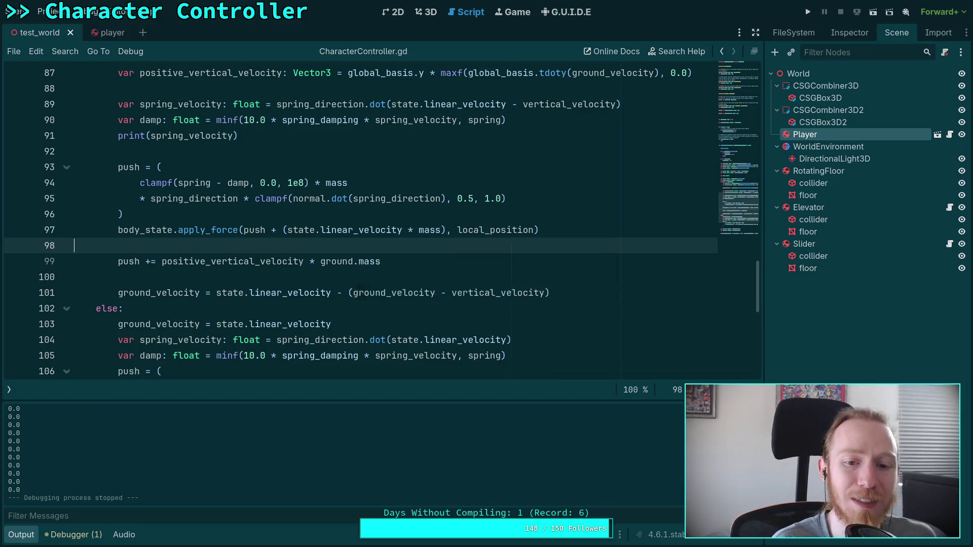
- Rerun the game, logging spring velocities falling from about 0.0155 to 0.0095
{"action": "left_click", "coordinate": [807, 13]}
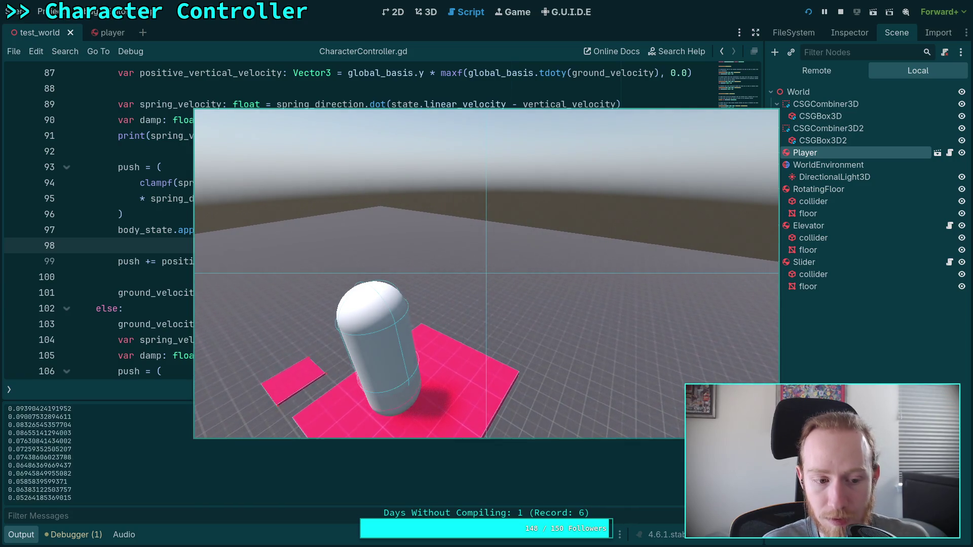
{"action": "key", "text": "F8"}
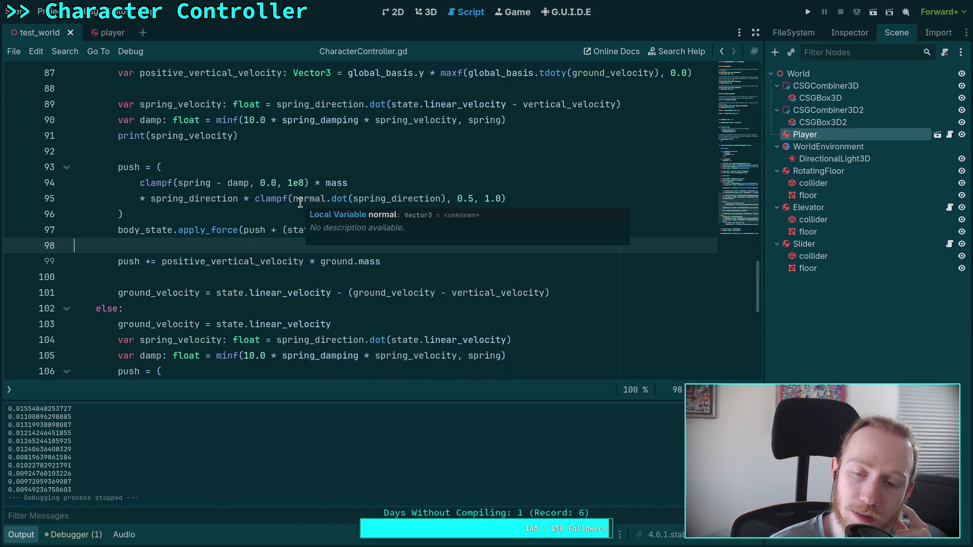
{"action": "scroll", "coordinate": [300, 202], "scroll_direction": "up", "scroll_amount": 2}
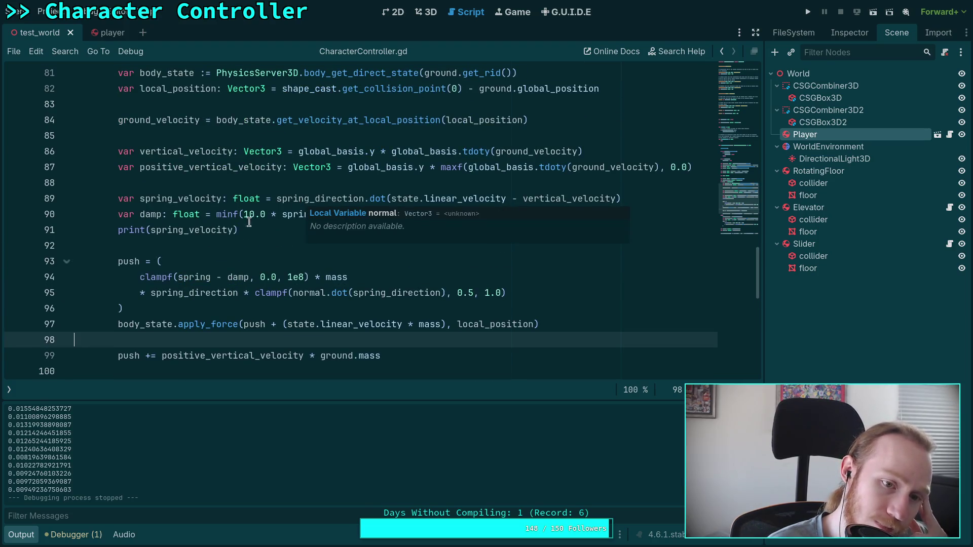
- Inspect spring_velocity on line 91 and positive_vertical_velocity on line 99
{"action": "left_click", "coordinate": [208, 232]}
{"action": "double_click", "coordinate": [208, 231]}
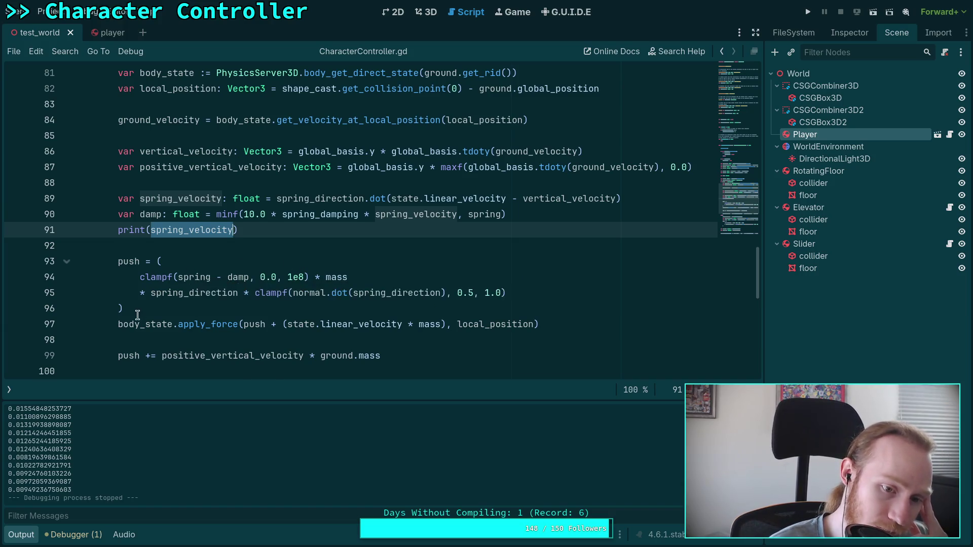
{"action": "scroll", "coordinate": [204, 304], "scroll_direction": "down", "scroll_amount": 1}
{"action": "double_click", "coordinate": [204, 306]}
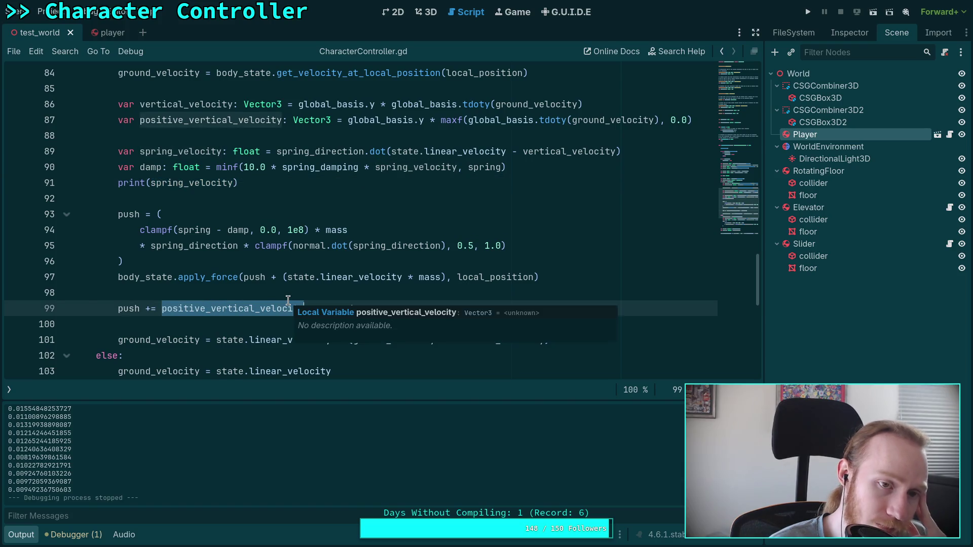
{"action": "left_click", "coordinate": [272, 181]}
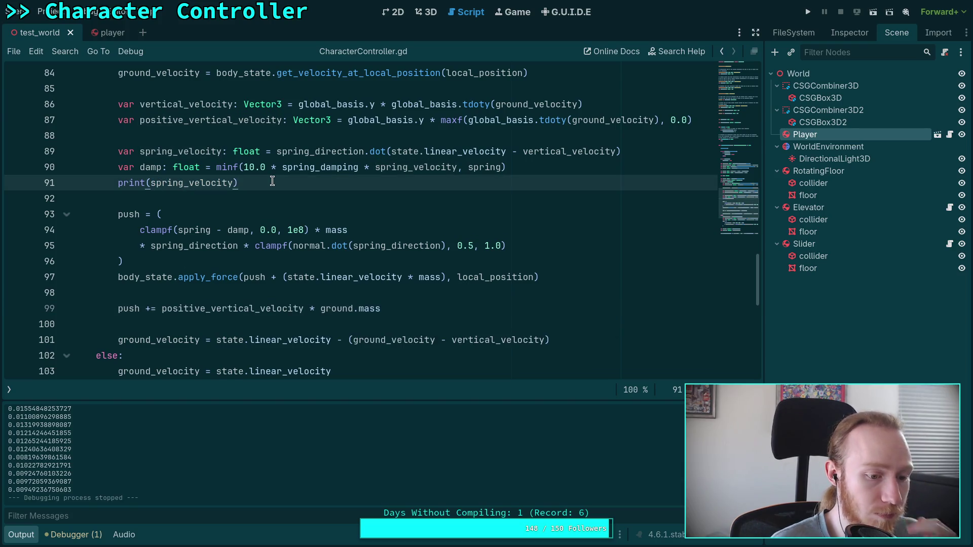
- Add print(positive_vertical_velocity) as line 92 and test-run, which logs (0.0, 0.0, 0.0)
{"action": "key", "text": "Return"}
{"action": "type", "text": "print(positive_ve"}
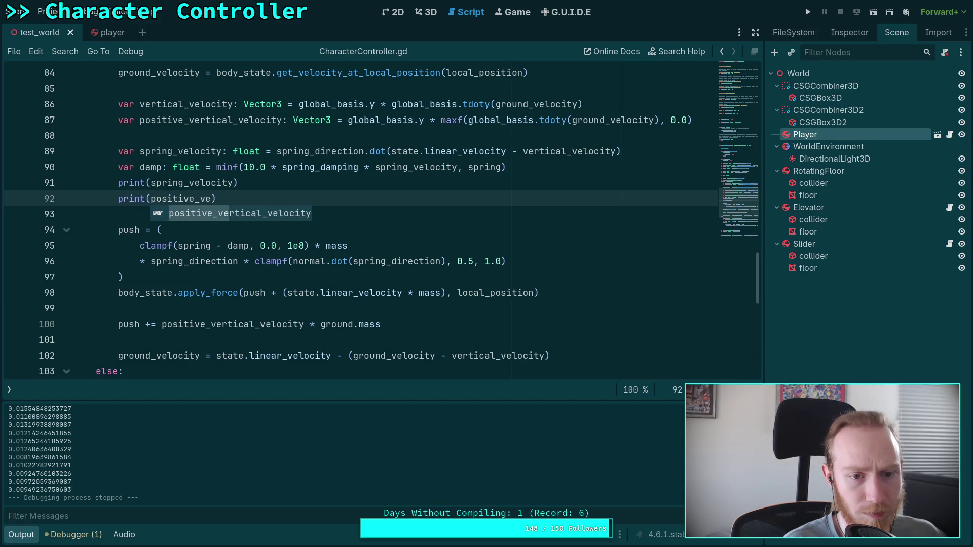
{"action": "key", "text": "Return"}
{"action": "key", "text": "F5"}
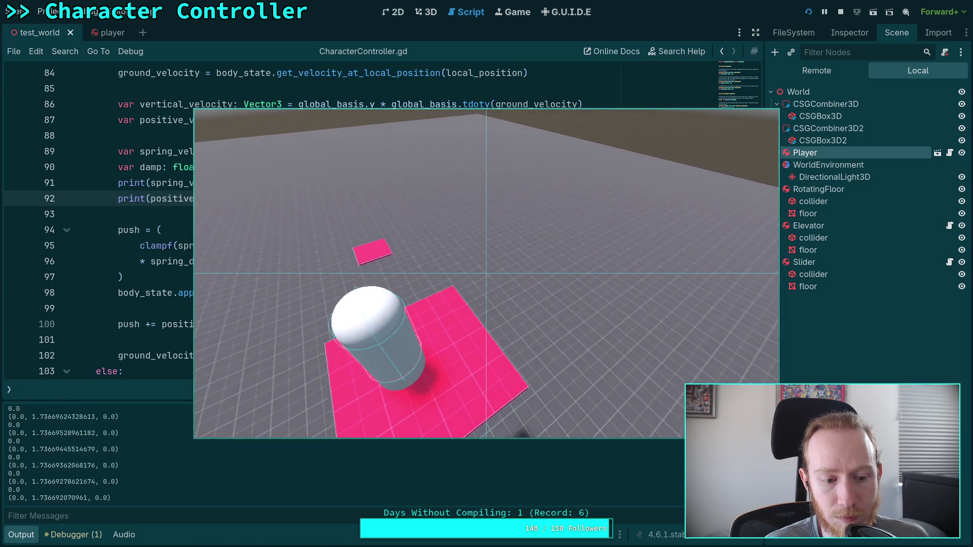
{"action": "key", "text": "F8"}
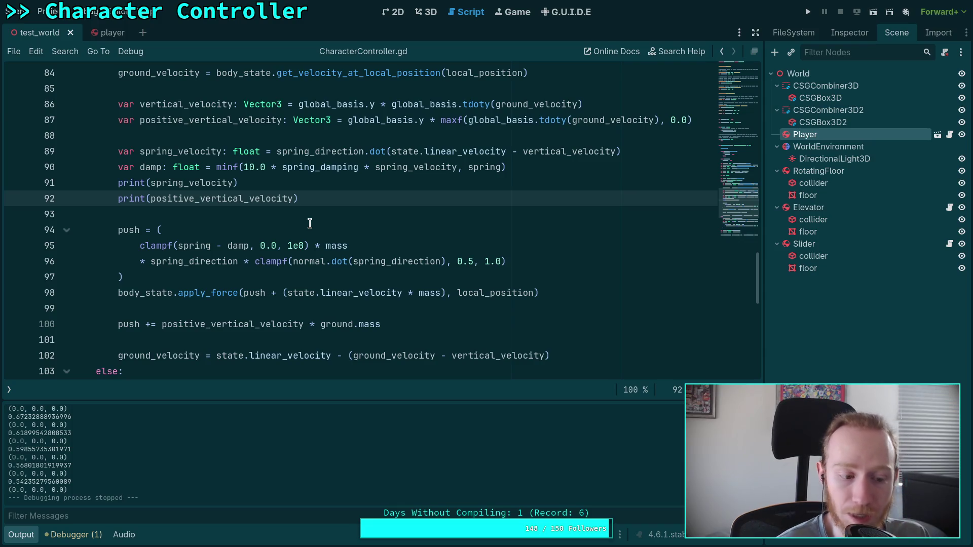
- Add a new line 115 calling state.apply_central_force(push) before the velocity update
{"action": "scroll", "coordinate": [310, 225], "scroll_direction": "down", "scroll_amount": 4}
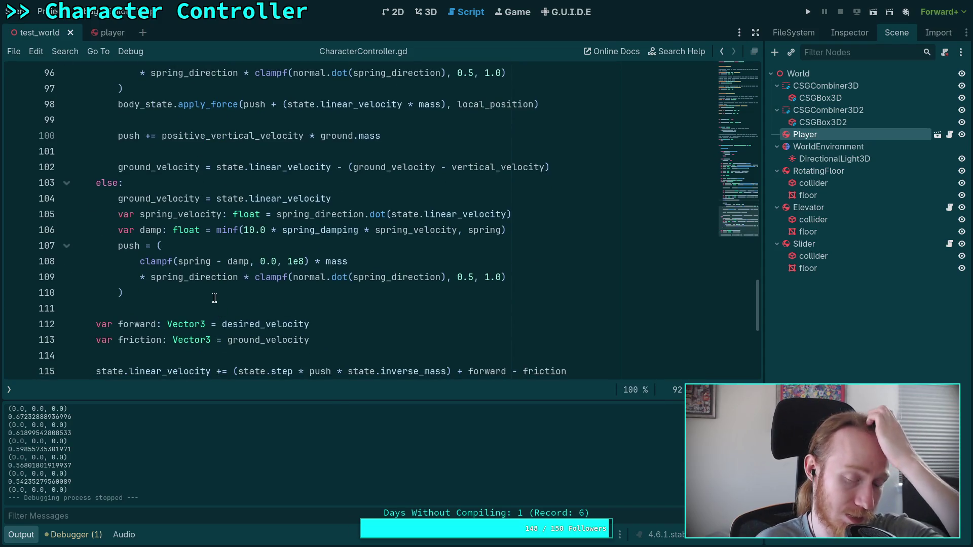
{"action": "scroll", "coordinate": [192, 285], "scroll_direction": "down", "scroll_amount": 1}
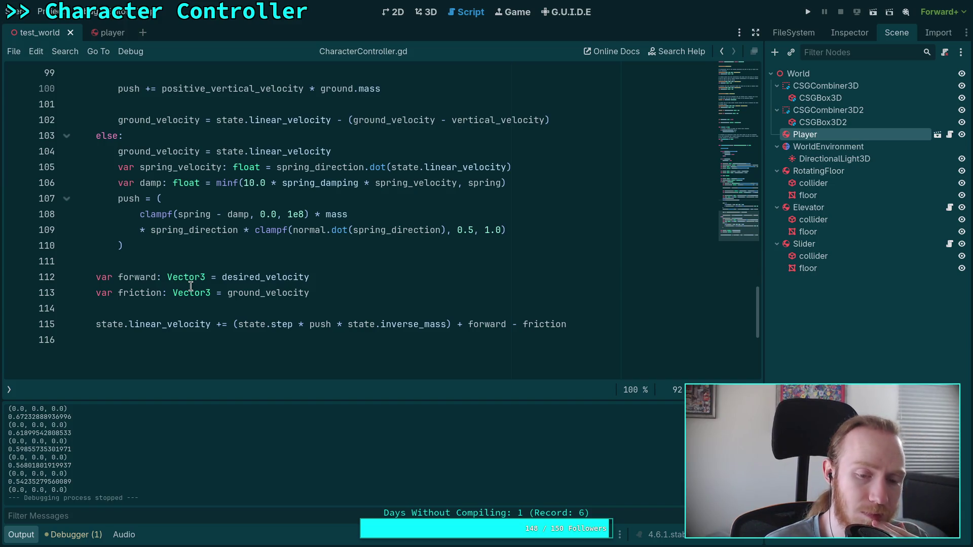
{"action": "scroll", "coordinate": [241, 266], "scroll_direction": "up", "scroll_amount": 4}
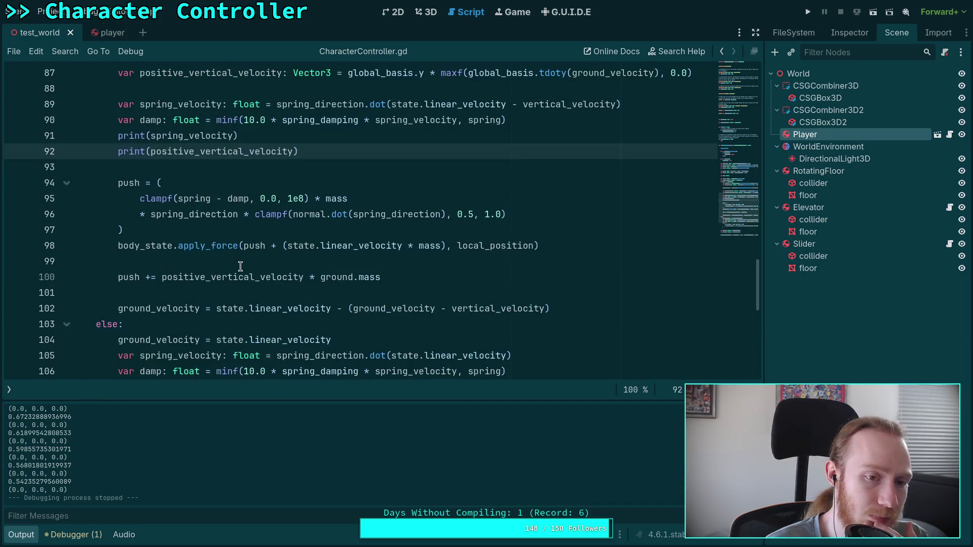
{"action": "scroll", "coordinate": [241, 263], "scroll_direction": "down", "scroll_amount": 4}
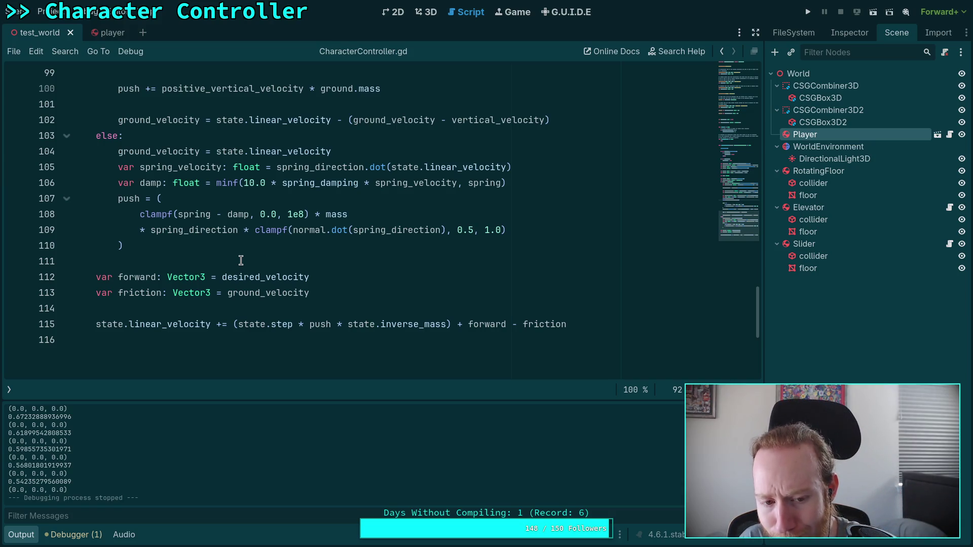
{"action": "left_click", "coordinate": [299, 313]}
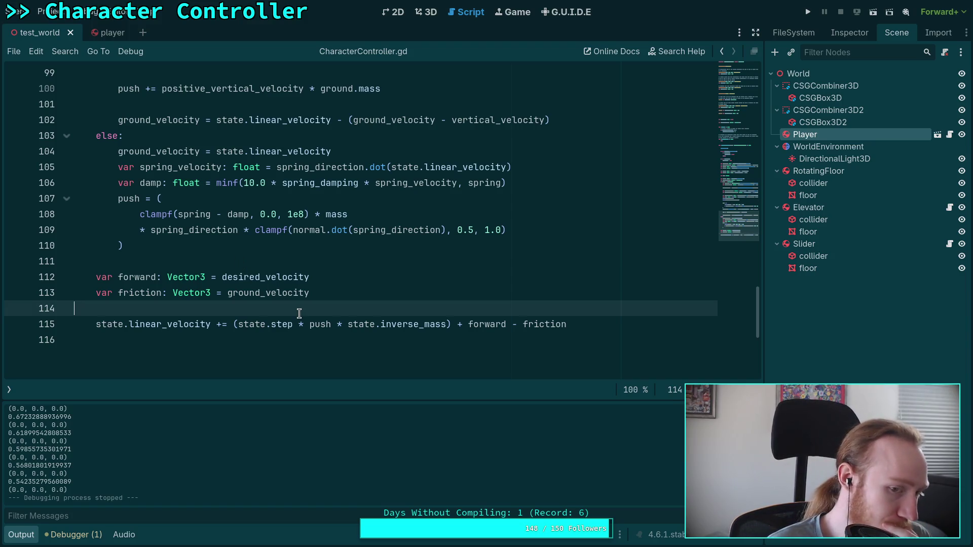
{"action": "key", "text": "Return"}
{"action": "type", "text": "state"}
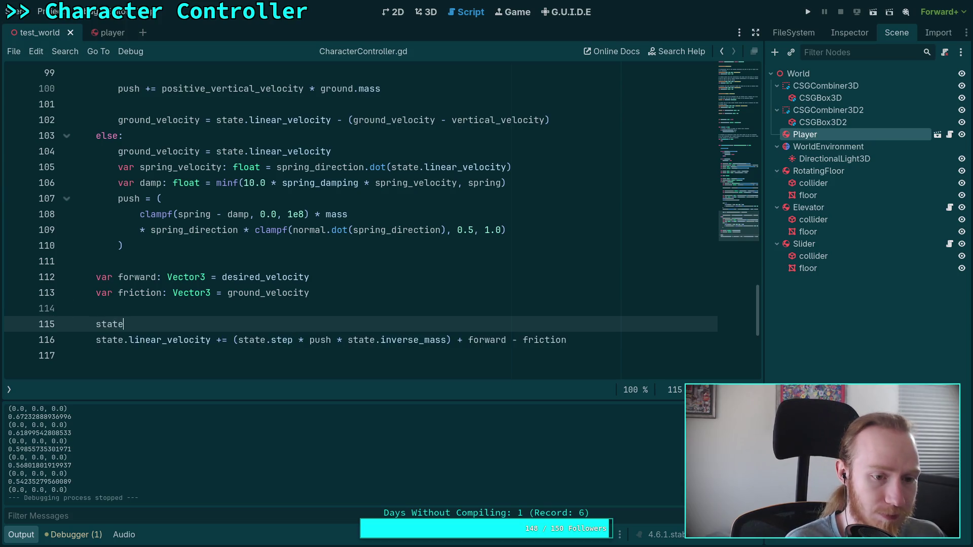
{"action": "type", "text": ".add_"}
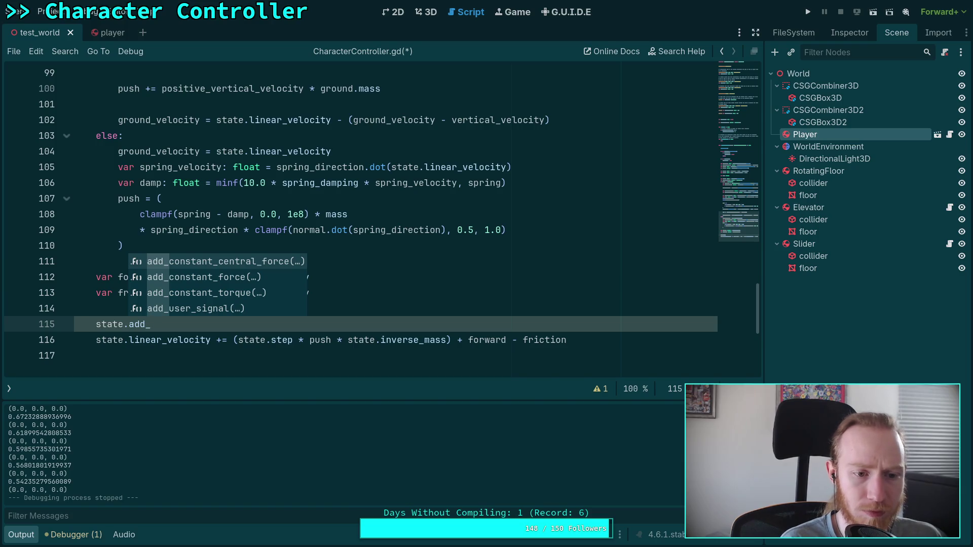
{"action": "key", "text": "BackSpace"}
{"action": "key", "text": "BackSpace"}
{"action": "key", "text": "BackSpace"}
{"action": "type", "text": "ppl"}
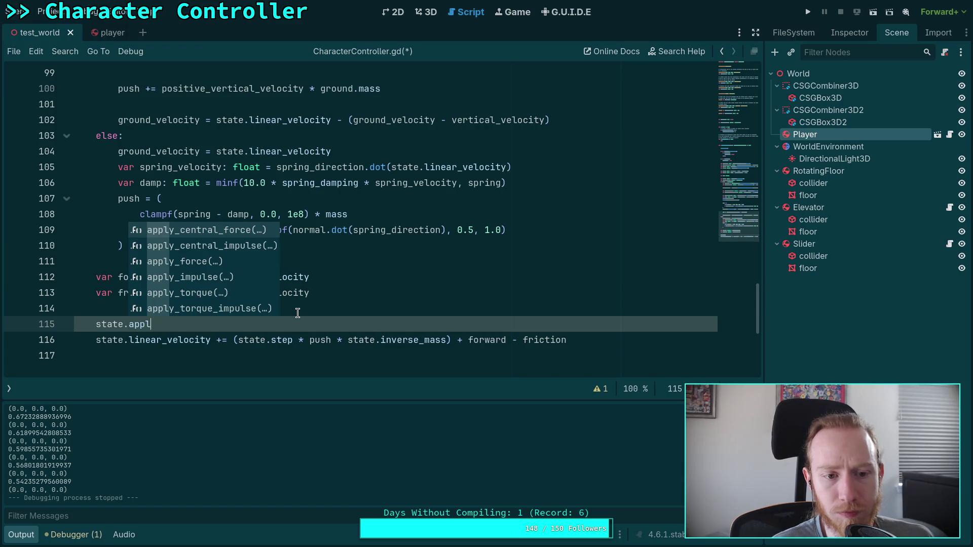
{"action": "key", "text": "Return"}
{"action": "left_click", "coordinate": [191, 307]}
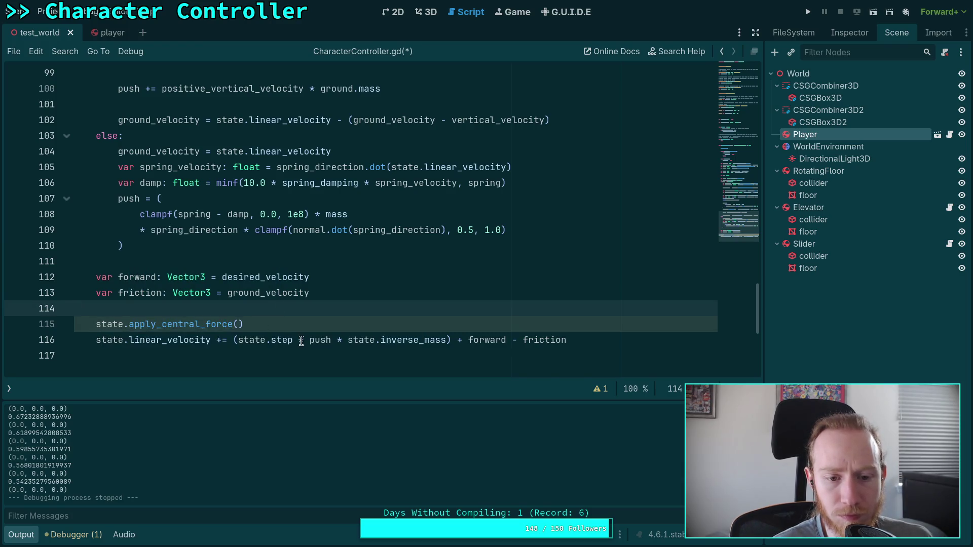
{"action": "left_click", "coordinate": [241, 323]}
{"action": "type", "text": "ush"}
{"action": "key", "text": "Return"}
- Drop the push term so linear_velocity adds only forward - friction, then save and test-run
{"action": "key", "text": "End"}
{"action": "key", "text": "Return"}
{"action": "type", "text": "stat"}
{"action": "key", "text": "Return"}
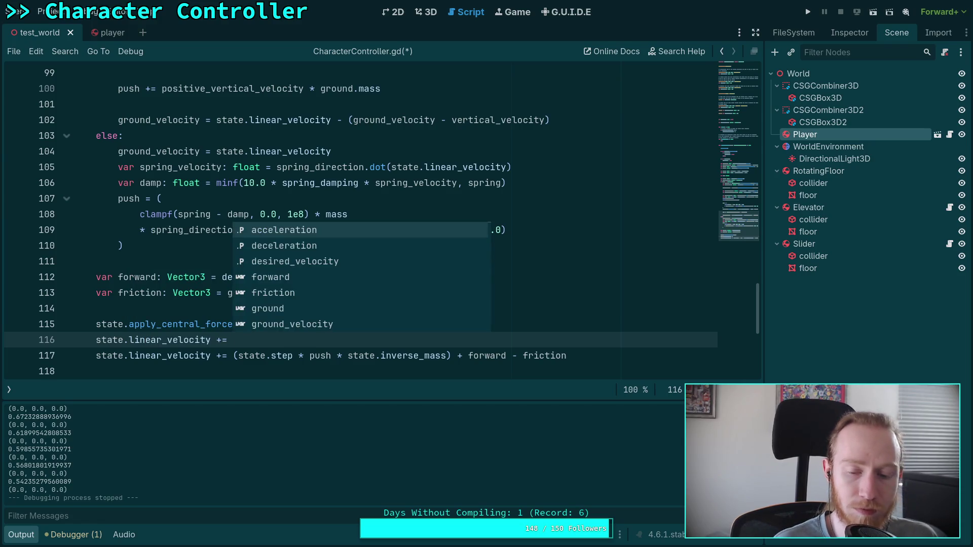
{"action": "left_click", "coordinate": [467, 355], "text": "shift"}
{"action": "key", "text": "Delete"}
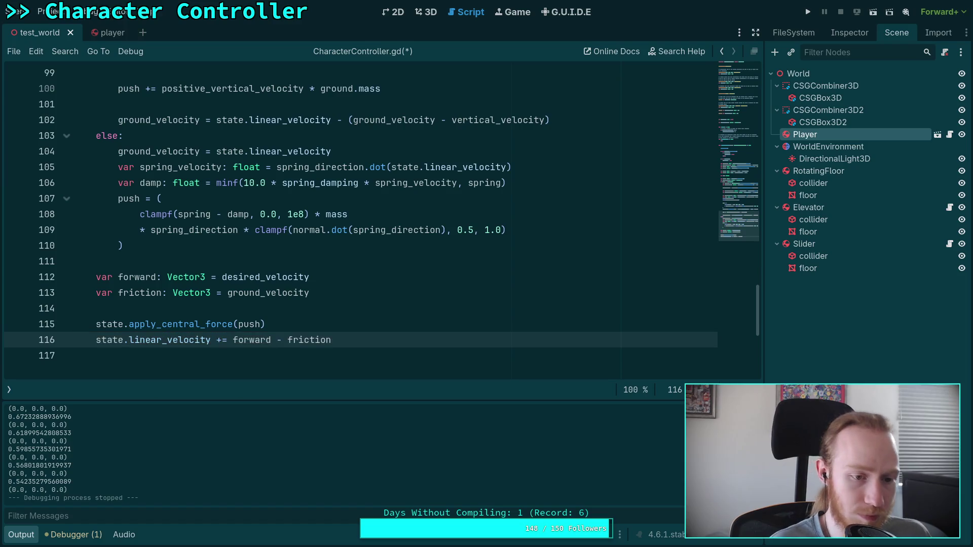
{"action": "key", "text": "F5"}
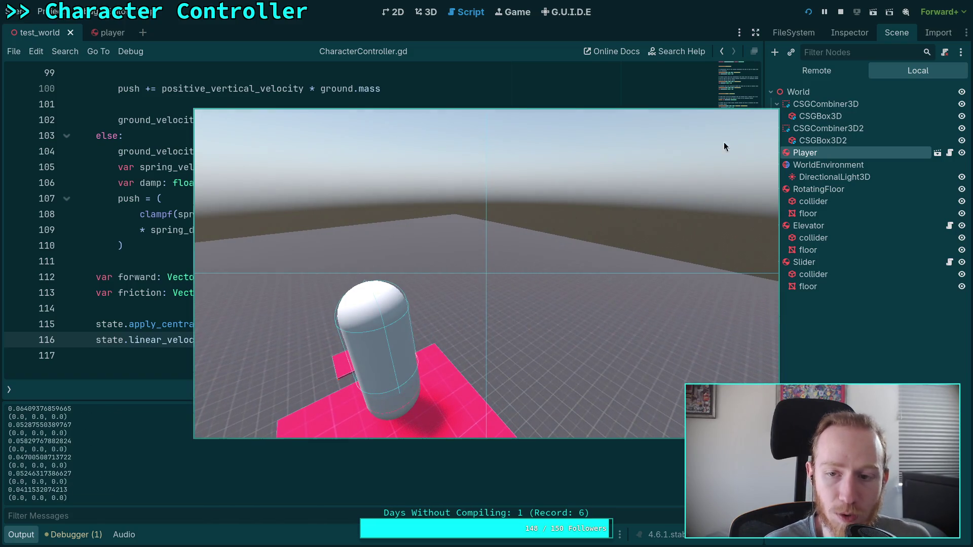
{"action": "left_click", "coordinate": [841, 11]}
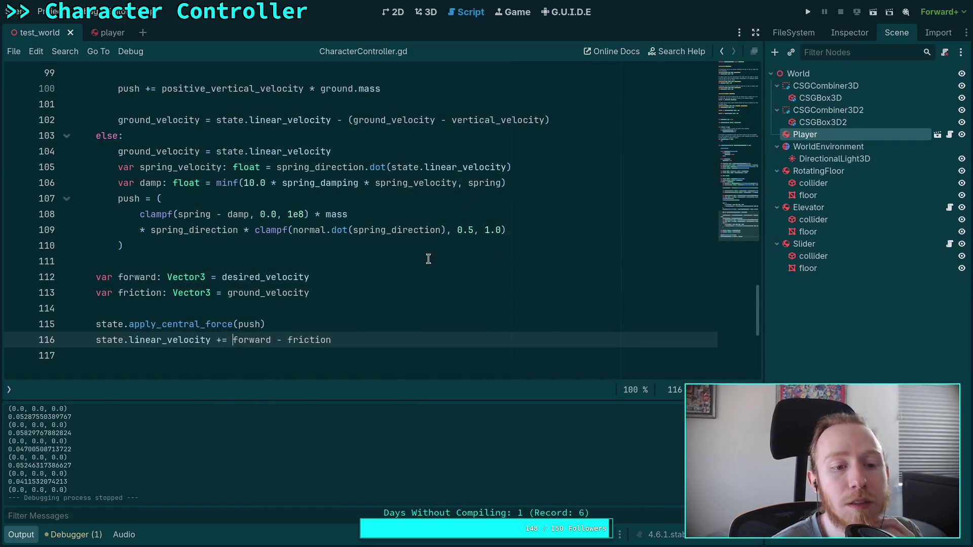
- Replace vertical_velocity with ground_velocity in the spring_velocity formula on line 89
{"action": "scroll", "coordinate": [295, 314], "scroll_direction": "up", "scroll_amount": 2}
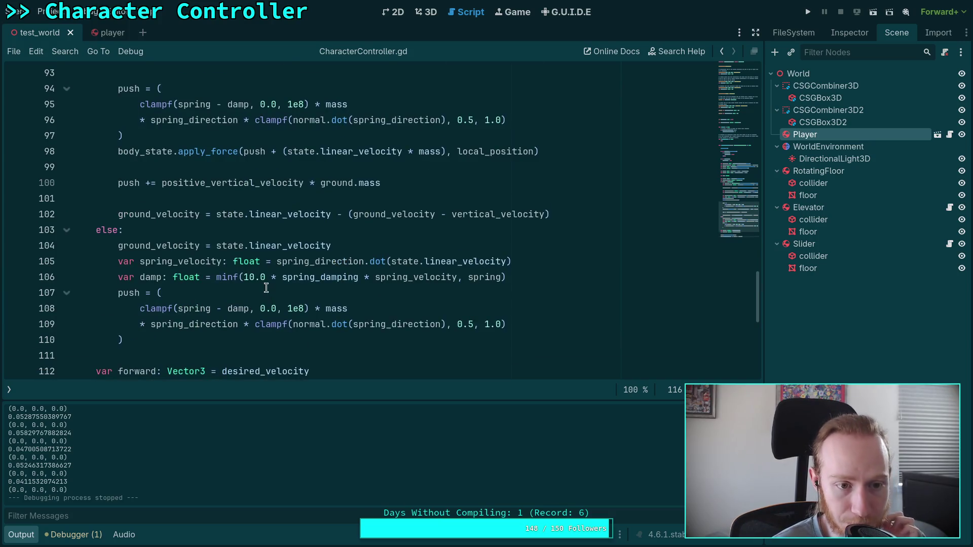
{"action": "scroll", "coordinate": [255, 282], "scroll_direction": "up", "scroll_amount": 2}
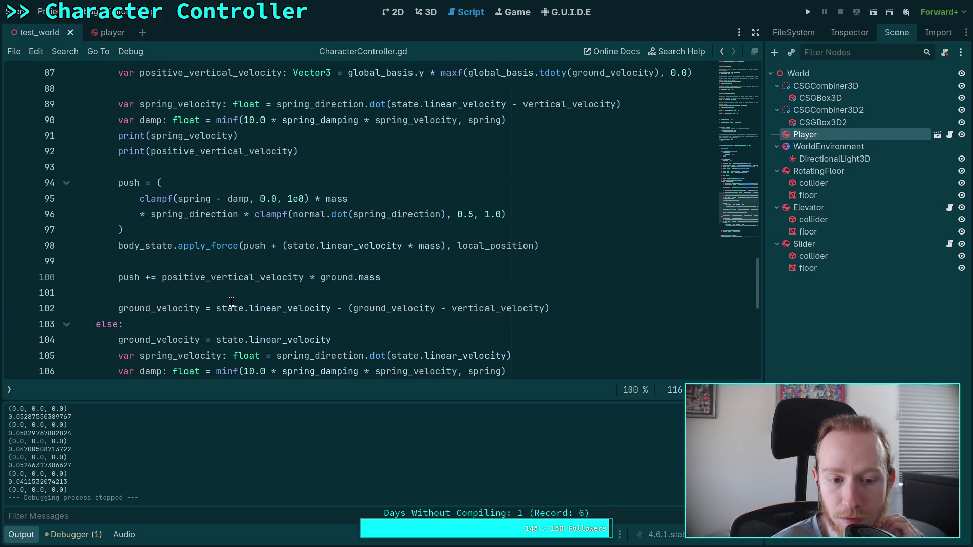
{"action": "scroll", "coordinate": [231, 301], "scroll_direction": "up", "scroll_amount": 4}
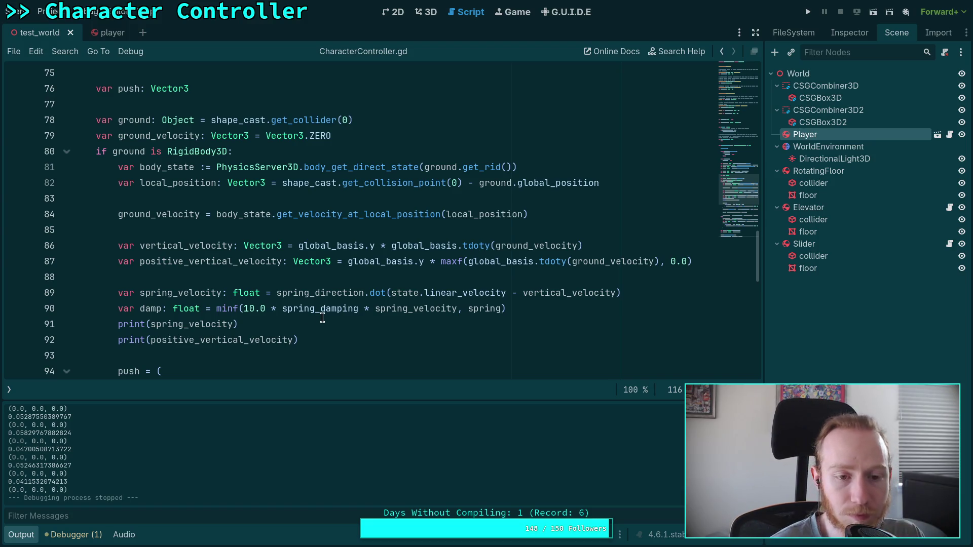
{"action": "double_click", "coordinate": [146, 214]}
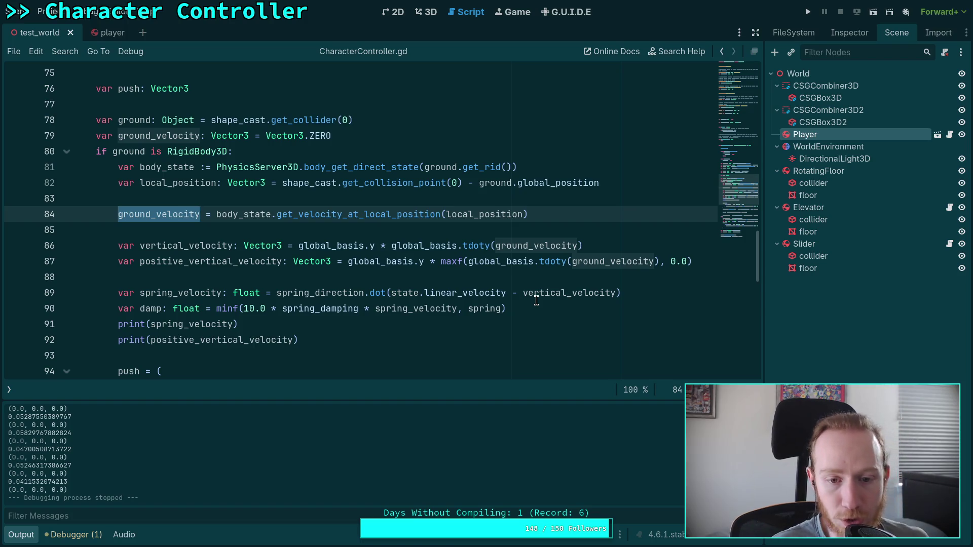
{"action": "left_click", "coordinate": [544, 295]}
{"action": "double_click", "coordinate": [544, 294]}
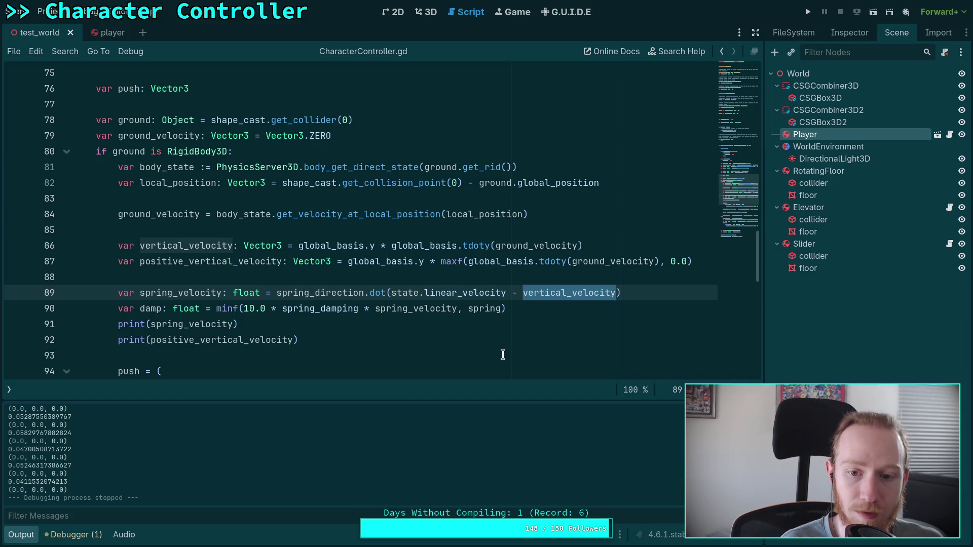
{"action": "type", "text": "ground_ve"}
{"action": "key", "text": "Return"}
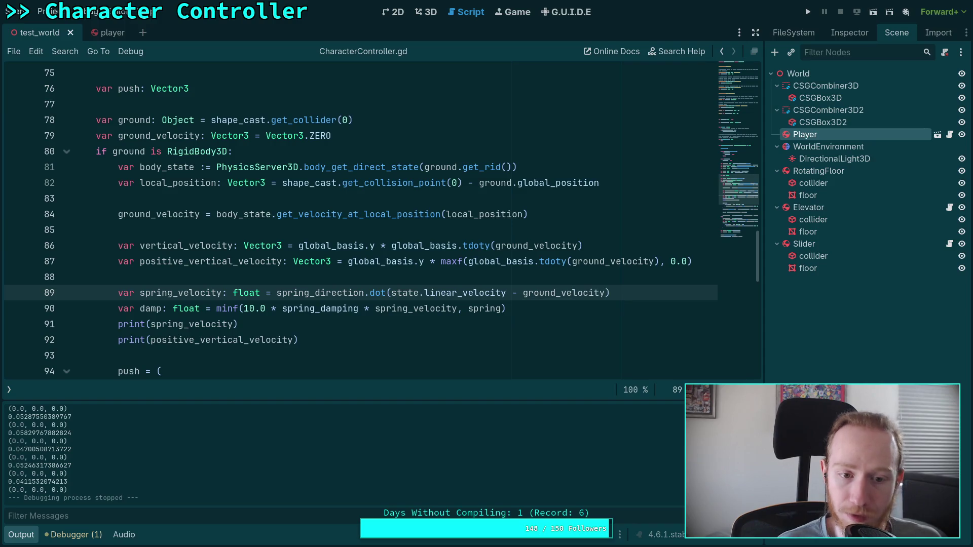
- Highlight where vertical_velocity and positive_vertical_velocity are used in the script
{"action": "scroll", "coordinate": [297, 306], "scroll_direction": "down", "scroll_amount": 3}
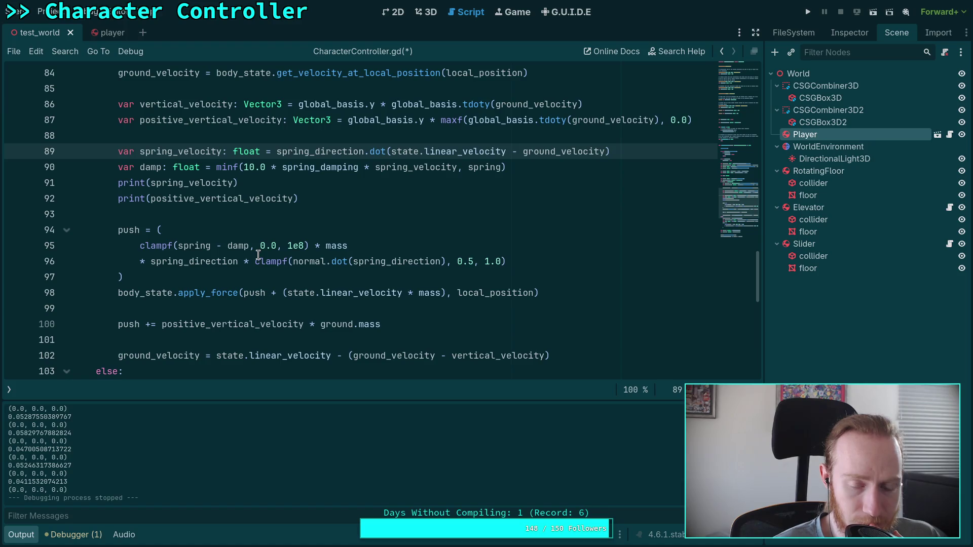
{"action": "mouse_move", "coordinate": [258, 256]}
{"action": "scroll", "coordinate": [258, 256], "scroll_direction": "up", "scroll_amount": 1}
{"action": "left_click", "coordinate": [191, 258]}
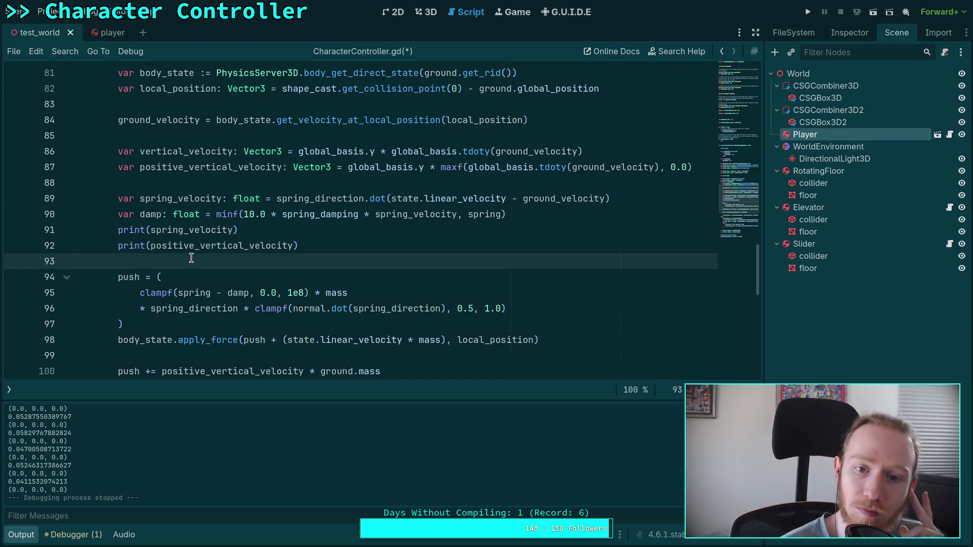
{"action": "double_click", "coordinate": [182, 151]}
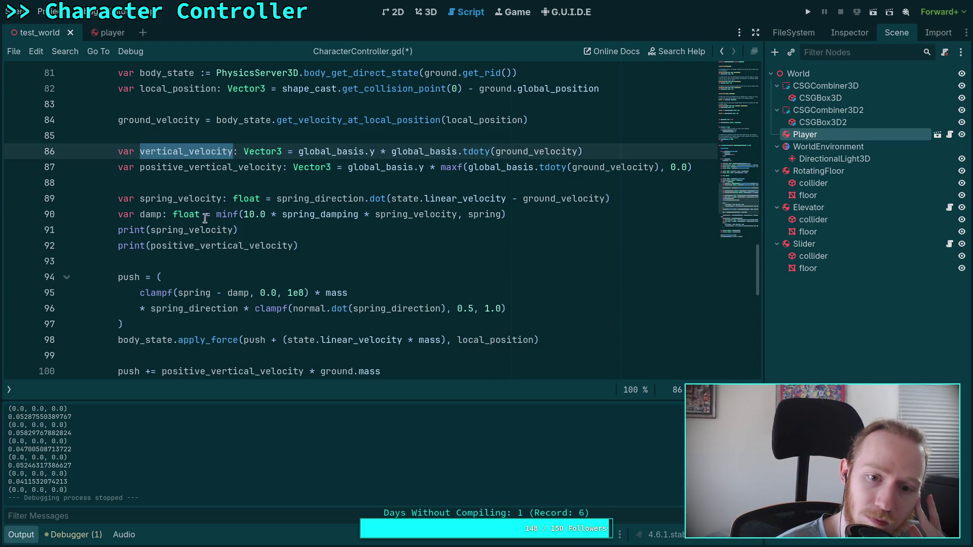
{"action": "scroll", "coordinate": [193, 199], "scroll_direction": "down", "scroll_amount": 3}
{"action": "scroll", "coordinate": [363, 262], "scroll_direction": "up", "scroll_amount": 2}
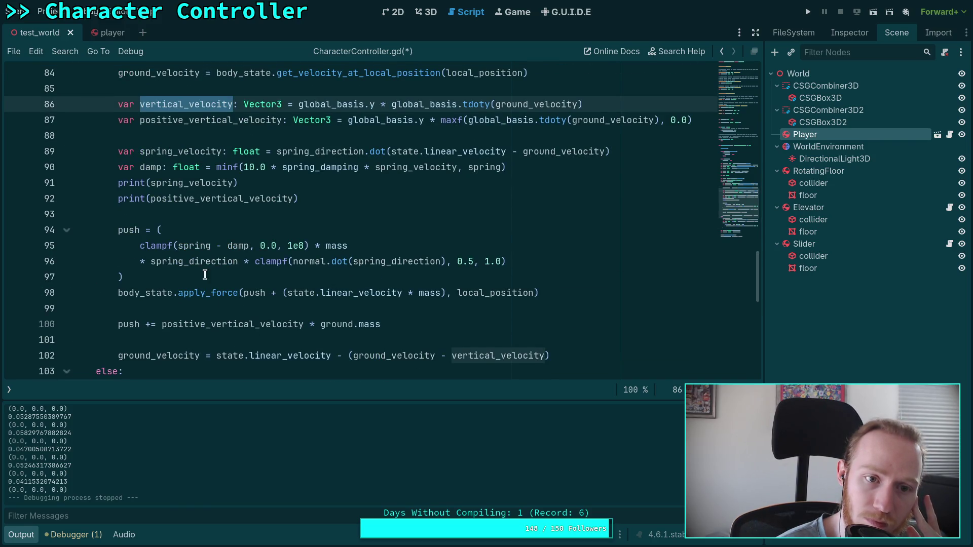
{"action": "double_click", "coordinate": [226, 121]}
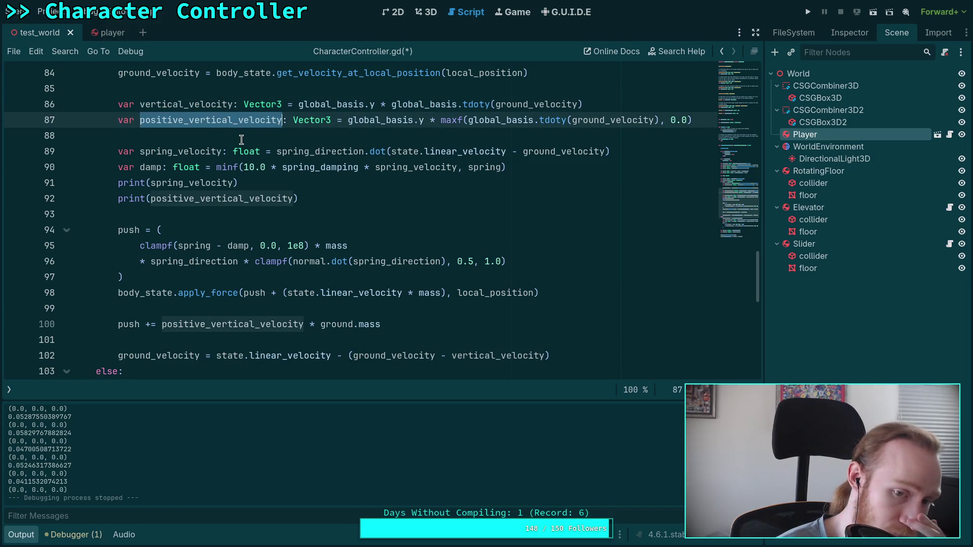
{"action": "left_click", "coordinate": [345, 205]}
- Save the script and test-run the game twice, stopping each run
{"action": "key", "text": "ctrl+s"}
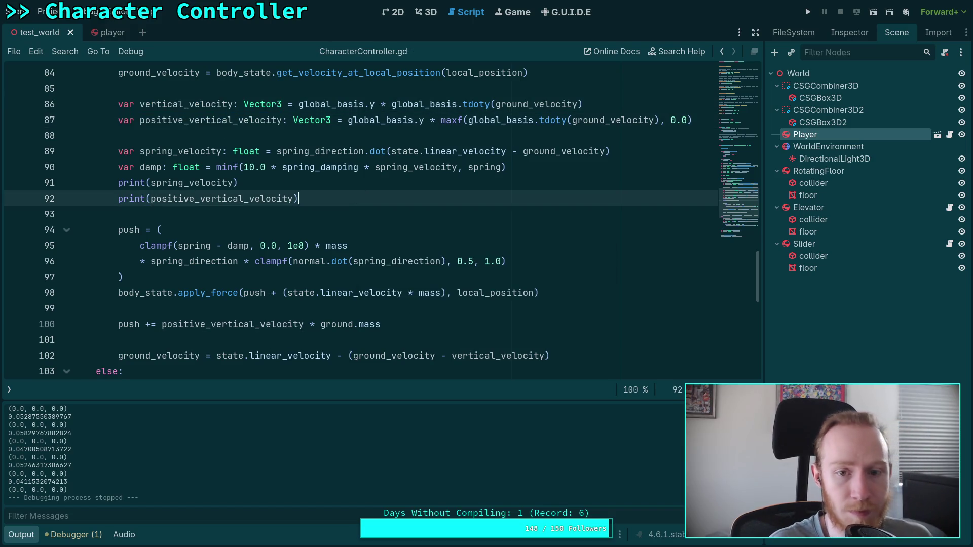
{"action": "key", "text": "F5"}
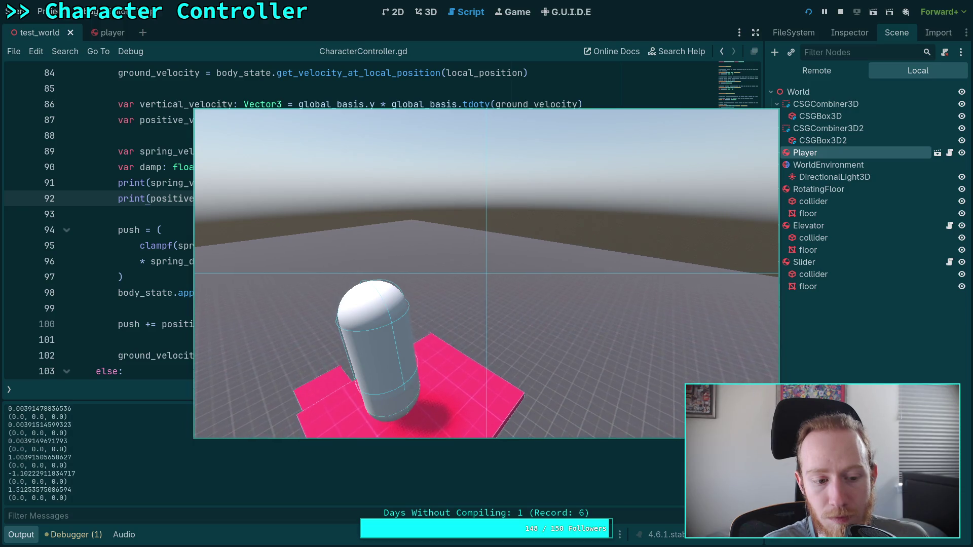
{"action": "left_click", "coordinate": [840, 12]}
{"action": "key", "text": "F5"}
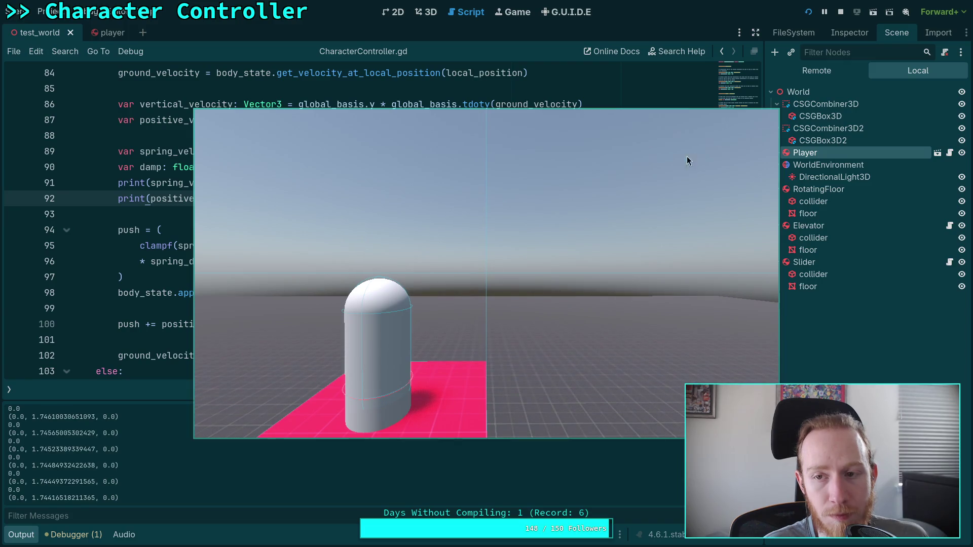
{"action": "left_click", "coordinate": [840, 16]}
{"action": "left_click", "coordinate": [253, 230]}
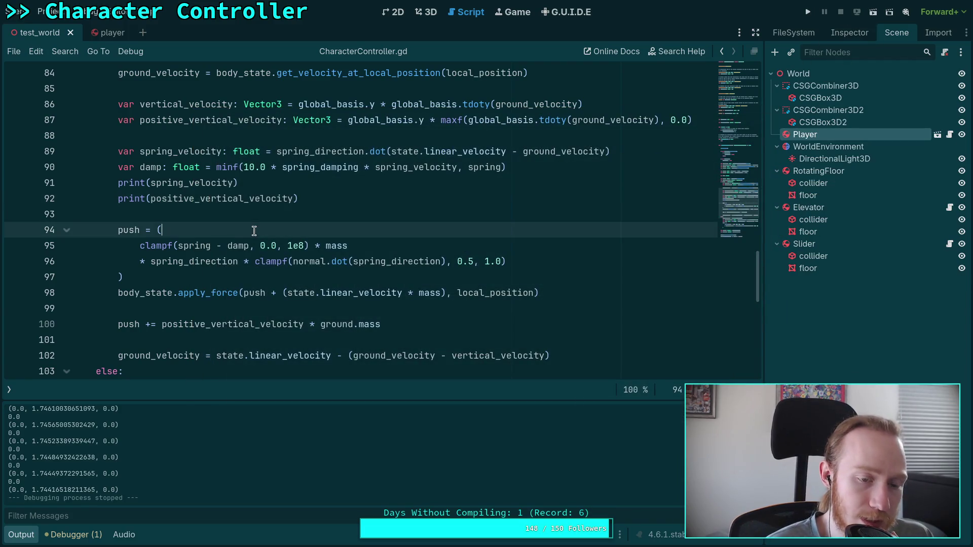
{"action": "left_click", "coordinate": [146, 306]}
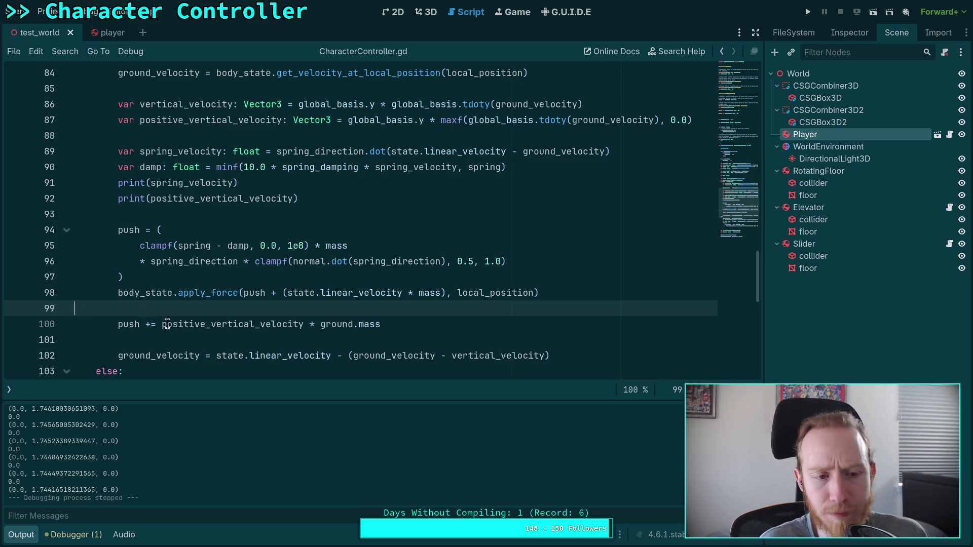
{"action": "scroll", "coordinate": [191, 338], "scroll_direction": "up", "scroll_amount": 1}
{"action": "left_click_drag", "start_coordinate": [150, 245], "coordinate": [293, 245]}
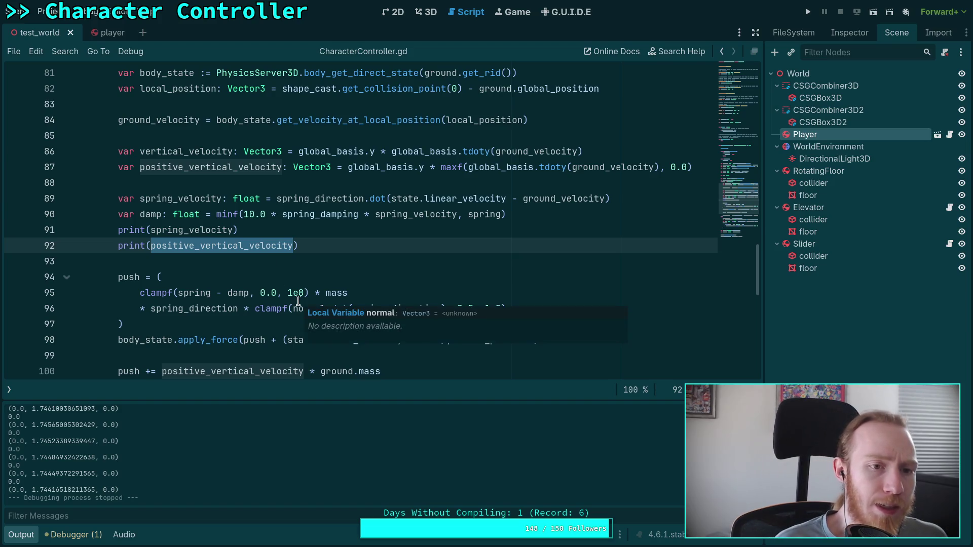
- Print offset on line 92 and test-run, seeing 0.36169921875 logged
{"action": "type", "text": "offset"}
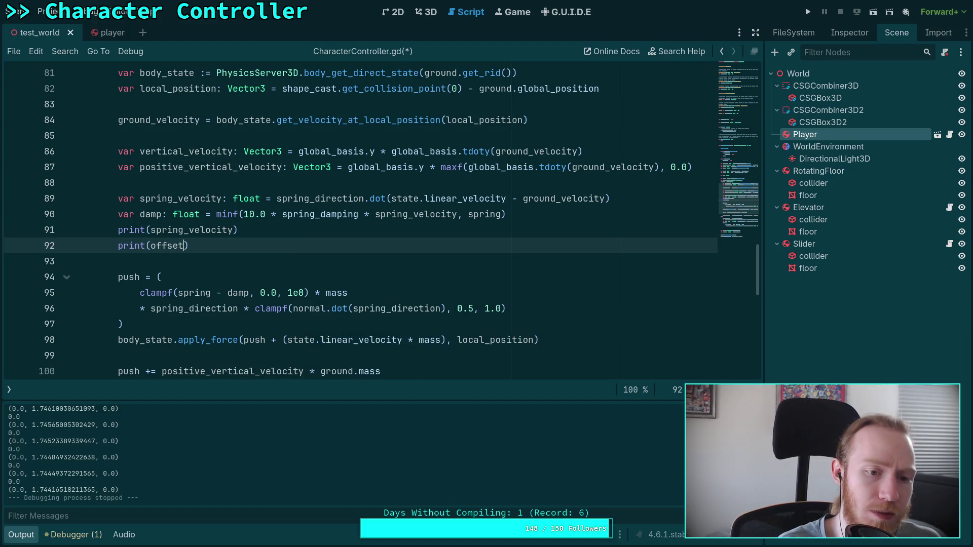
{"action": "left_click", "coordinate": [409, 249]}
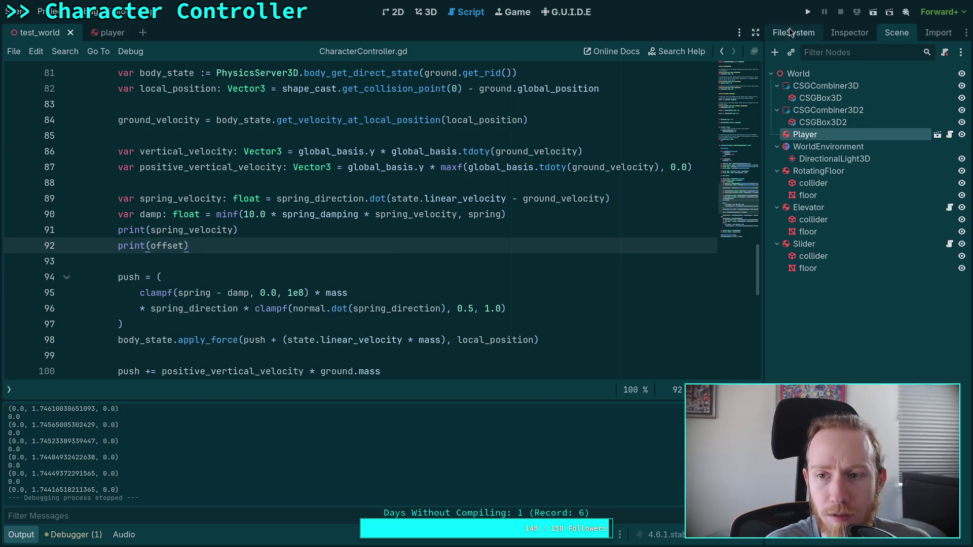
{"action": "left_click", "coordinate": [807, 12]}
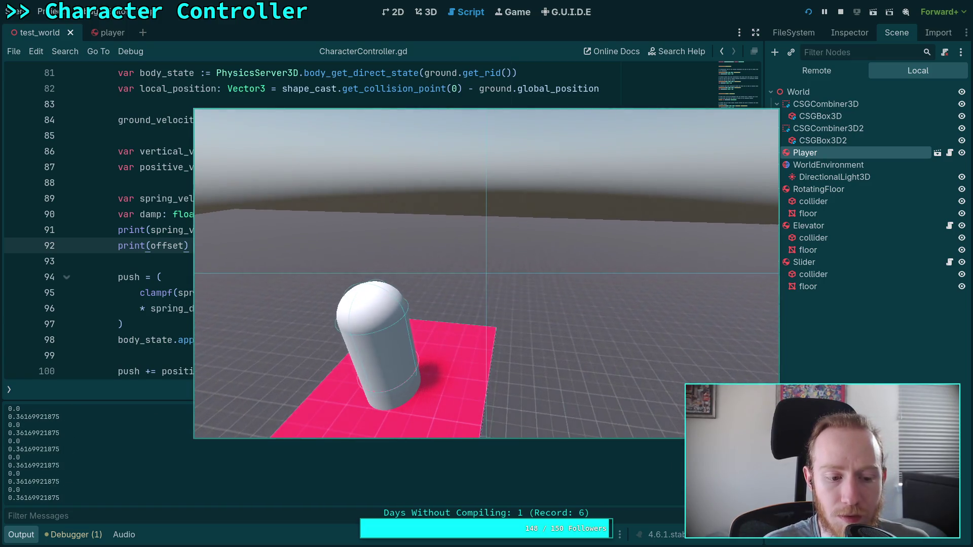
{"action": "left_click", "coordinate": [840, 12]}
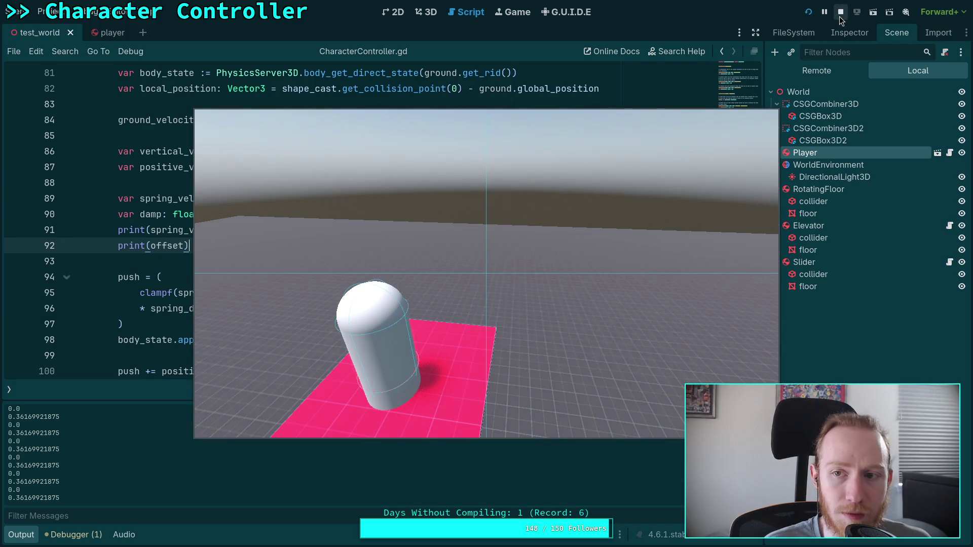